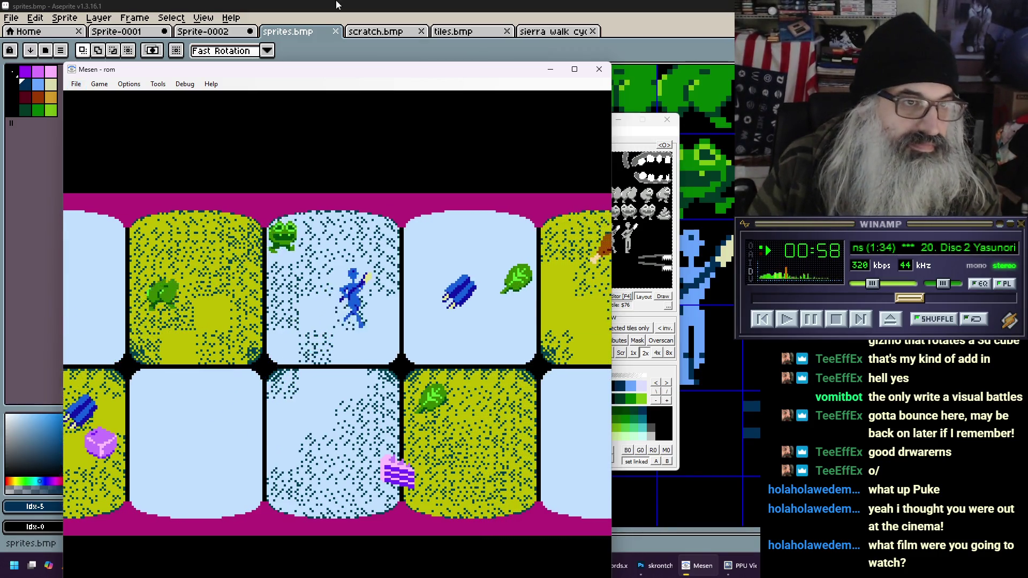
# Move the Mesen window up, slow emulation to 12% speed, and set the game view to 2x
pyautogui.moveTo(328, 73)
pyautogui.mouseDown()
pyautogui.moveTo(336, 20)
pyautogui.moveTo(315, 36)
pyautogui.mouseUp()
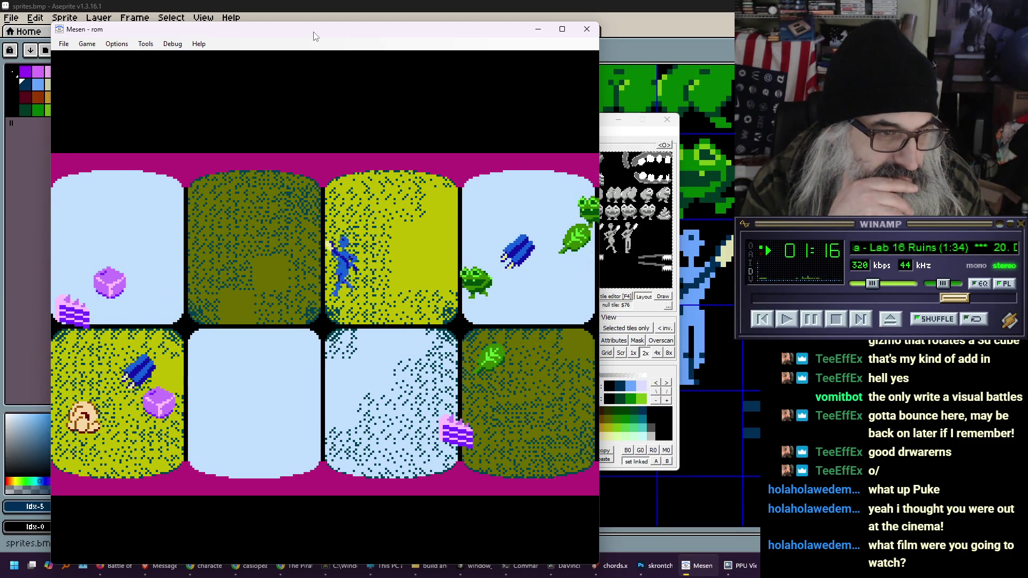
pyautogui.press('-')
pyautogui.press('-')
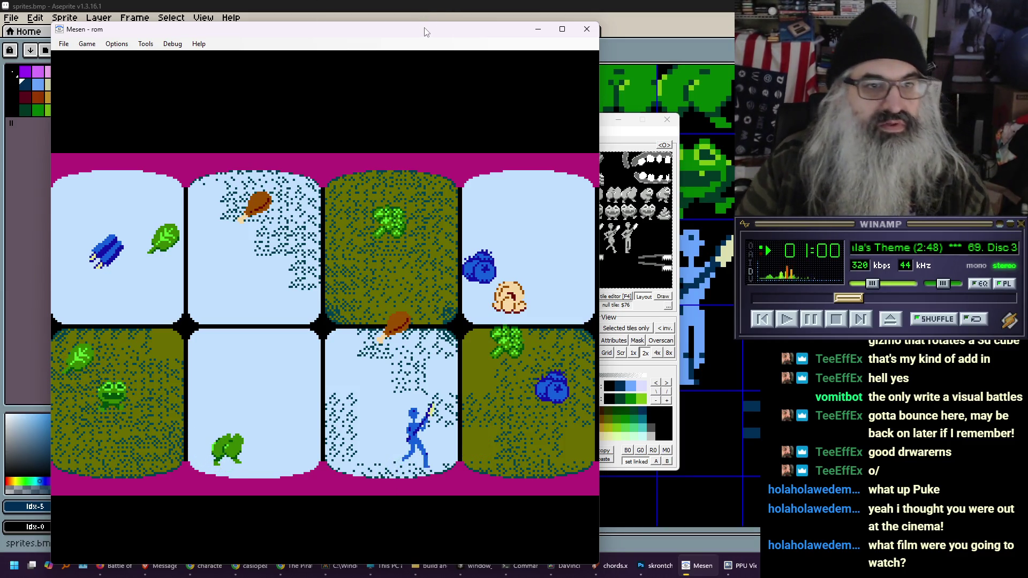
pyautogui.hotkey('alt', '2')
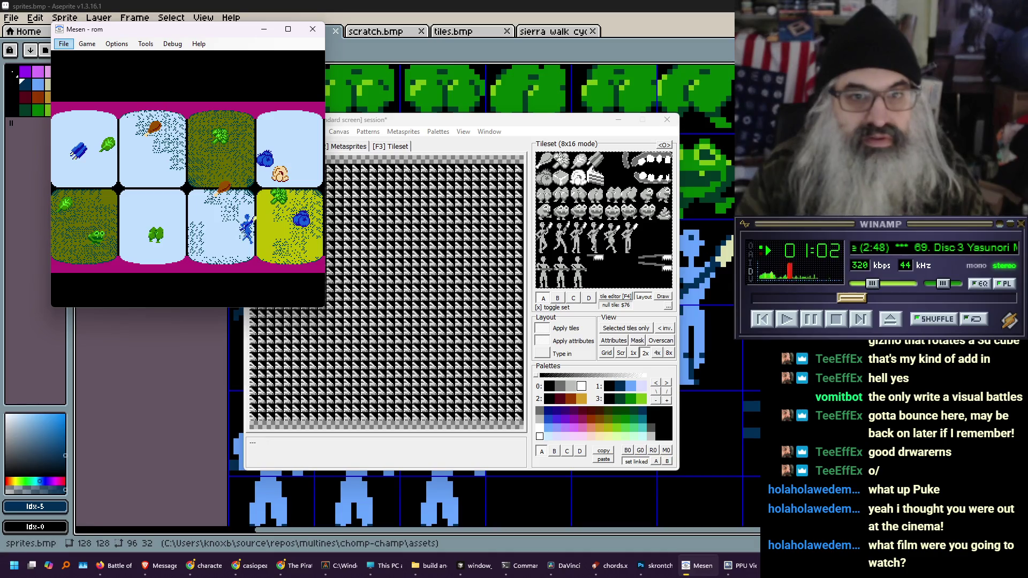
# Shrink Mesen to 1x, view the stick-figure row on scratch.bmp, then enlarge Mesen to 4x
pyautogui.click(518, 262)
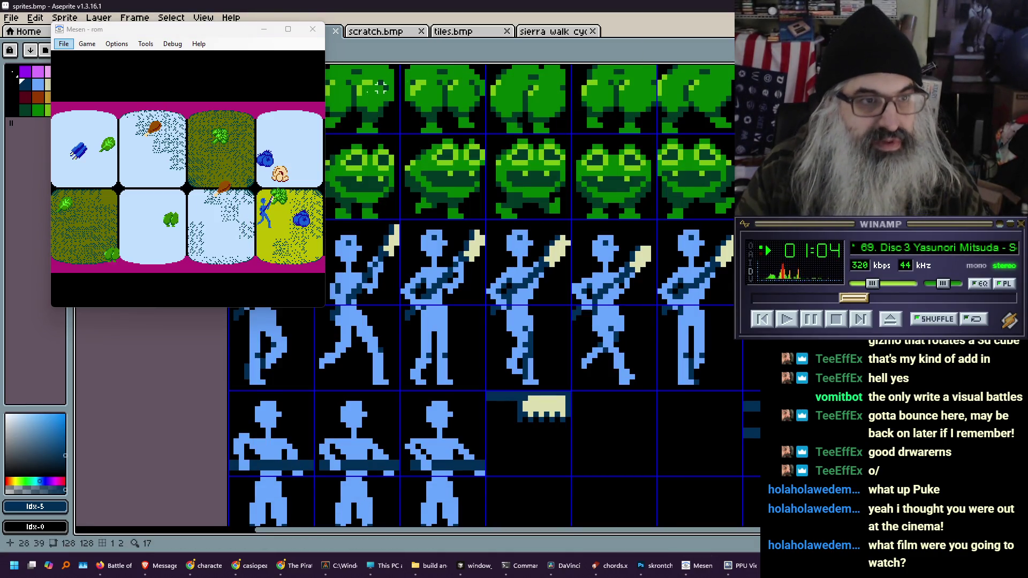
pyautogui.click(207, 98)
pyautogui.hotkey('alt', '1')
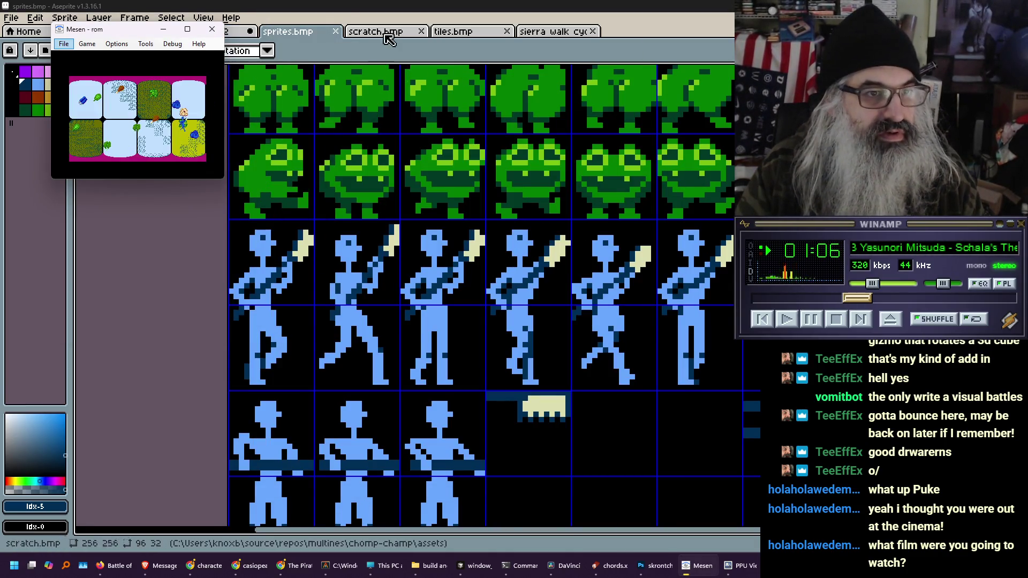
pyautogui.click(378, 31)
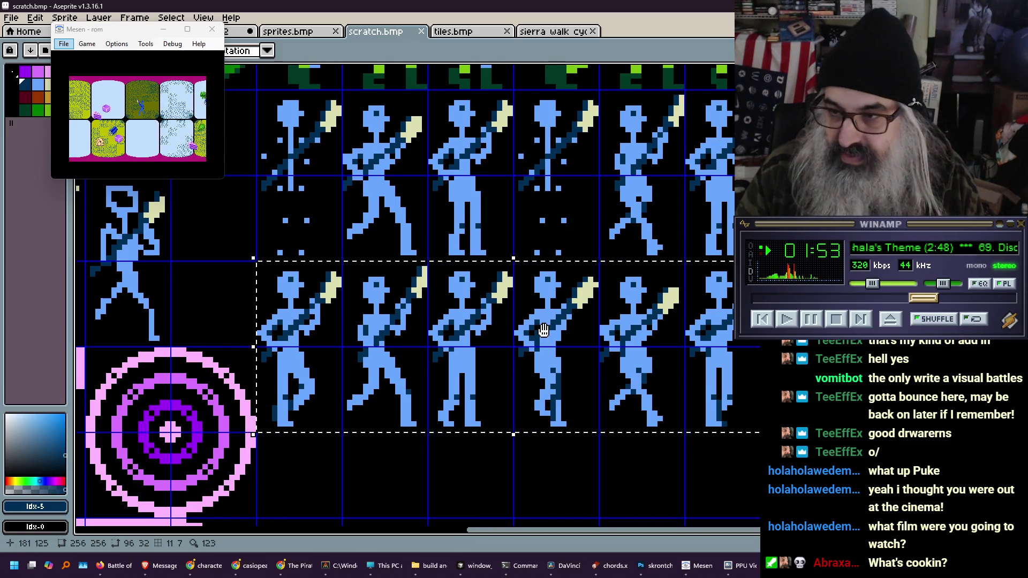
pyautogui.moveTo(544, 330); pyautogui.dragTo(483, 332)
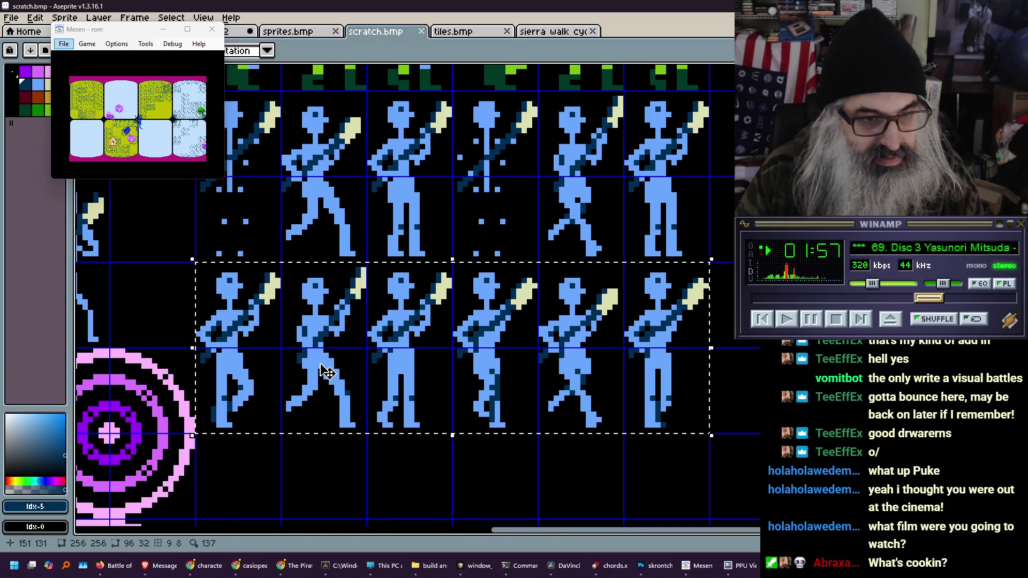
pyautogui.click(118, 31)
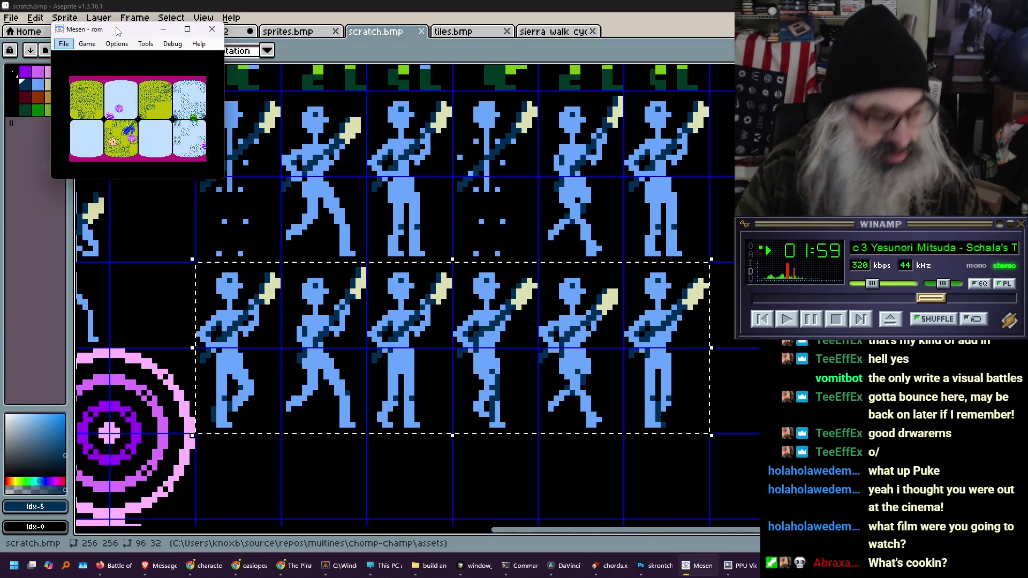
pyautogui.hotkey('alt', '4')
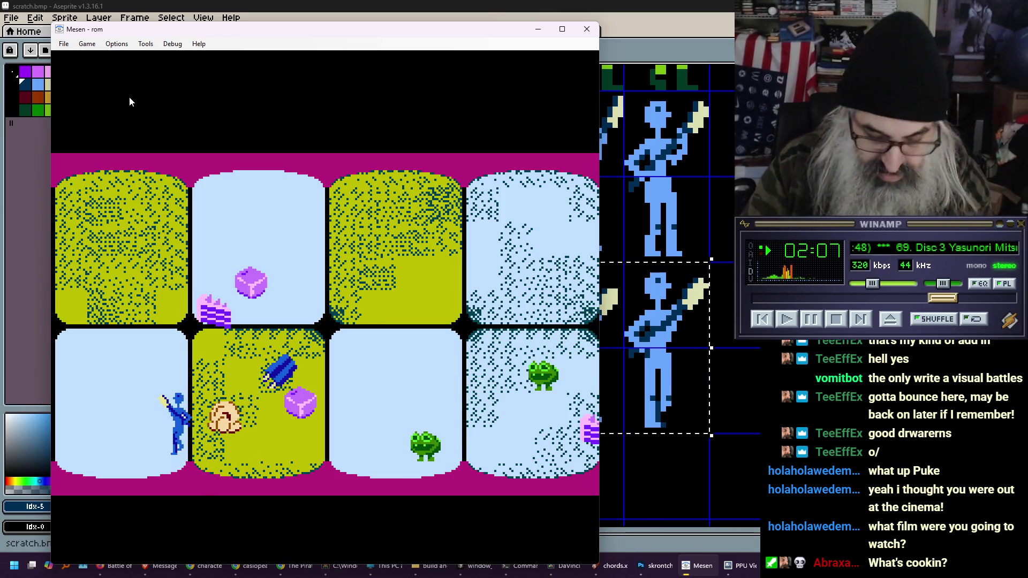
# Restore 100% emulation speed and walk the stick figure left and right across the board
pyautogui.press('=')
pyautogui.press('=')
pyautogui.press('=')
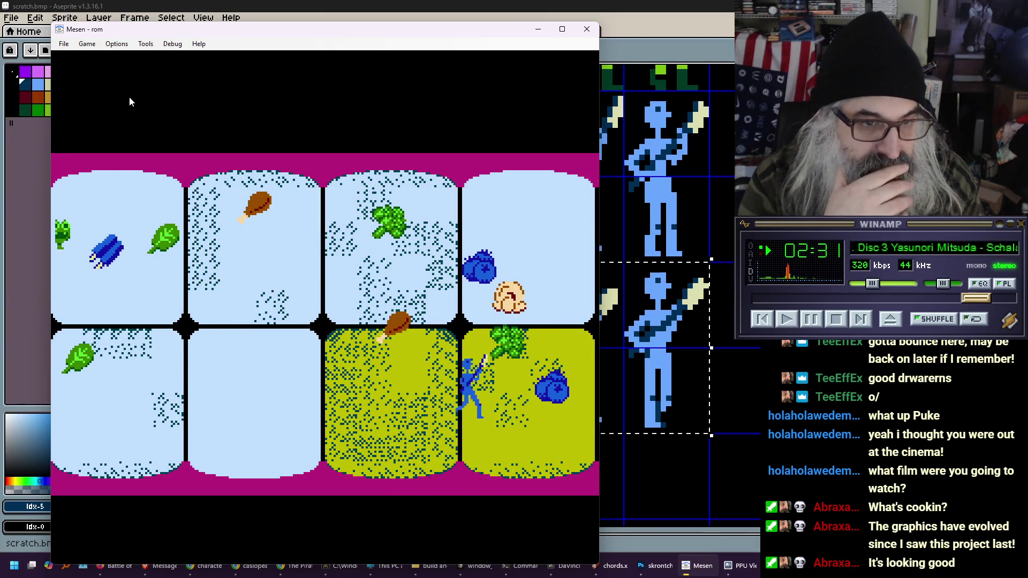
pyautogui.press('Left')
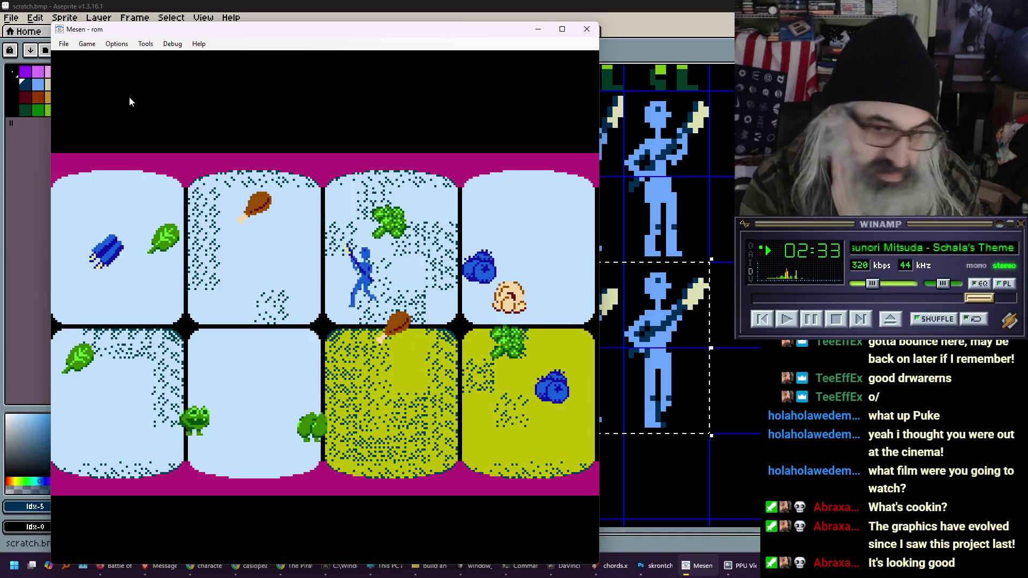
pyautogui.press('Left')
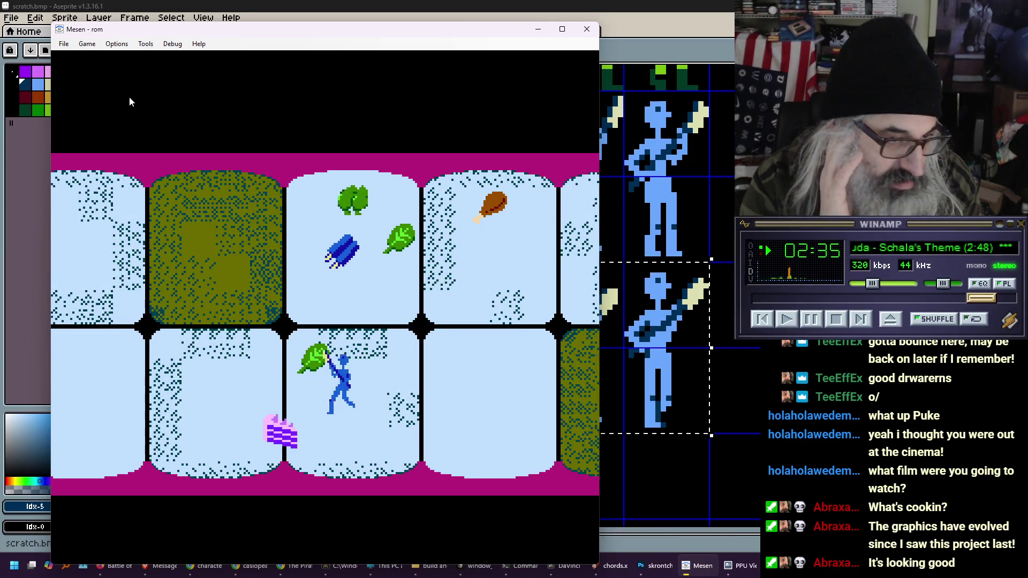
pyautogui.press('Left')
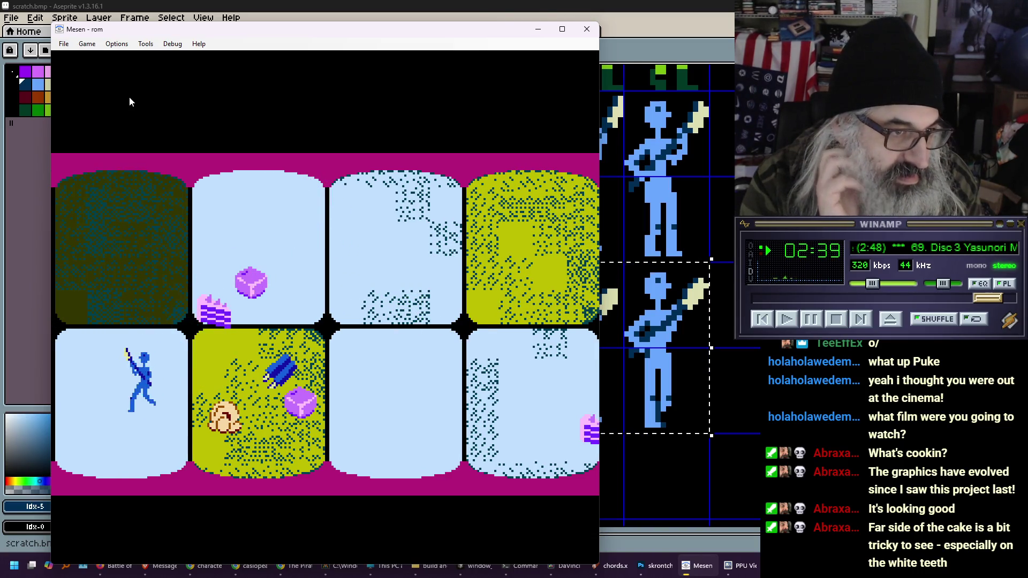
pyautogui.press('Right')
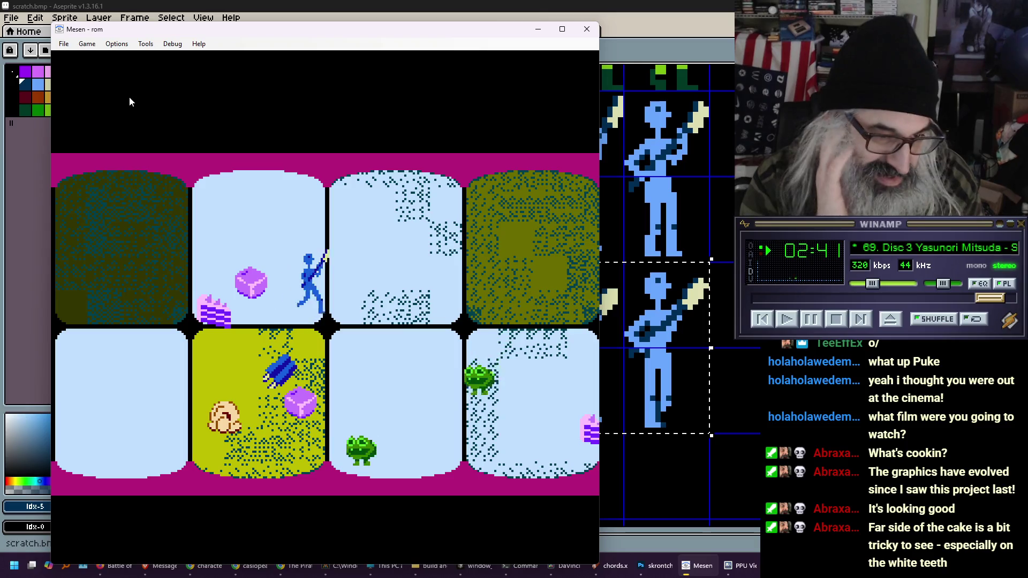
pyautogui.press('Right')
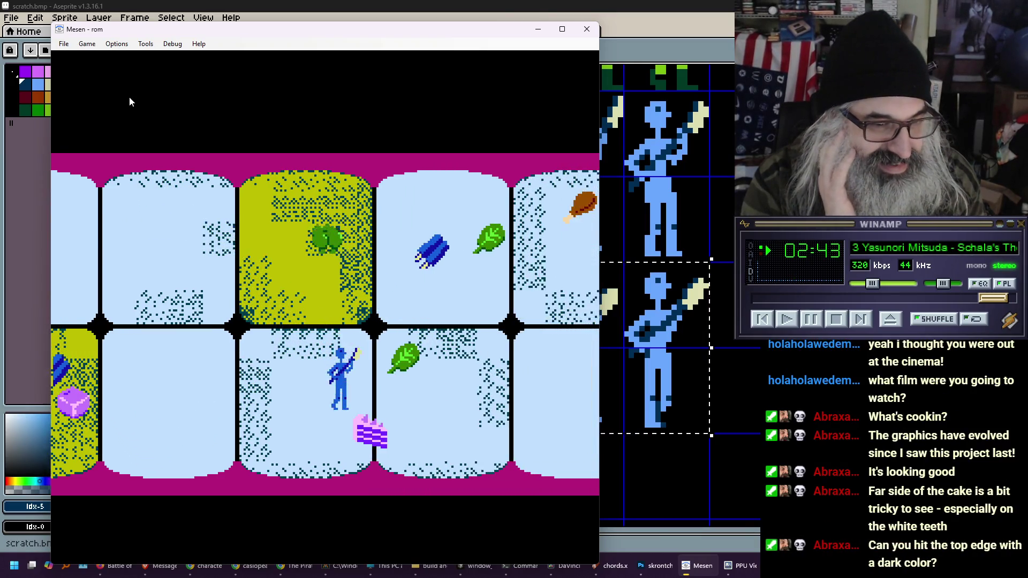
pyautogui.press('Right')
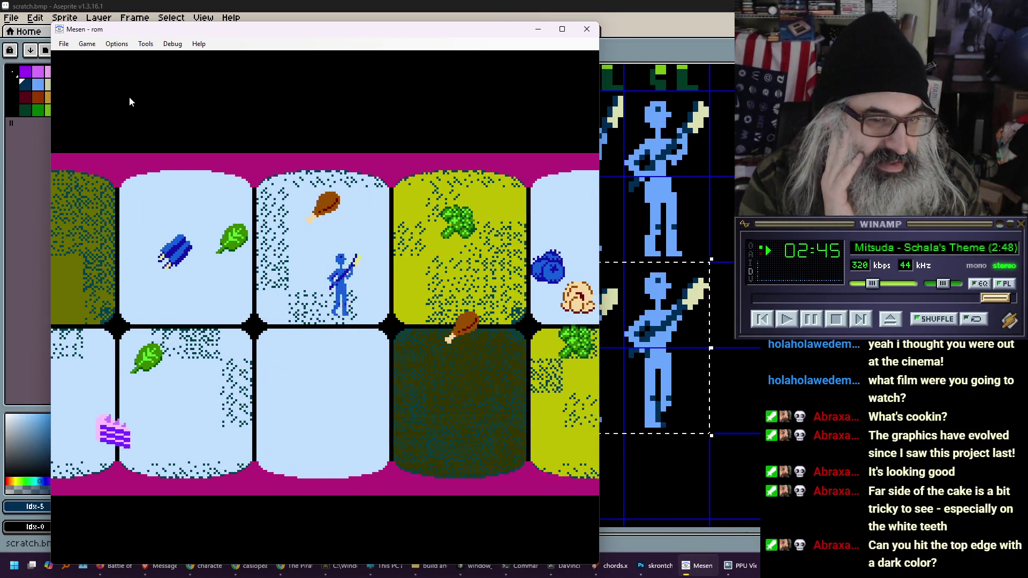
pyautogui.press('Left')
pyautogui.press('Up')
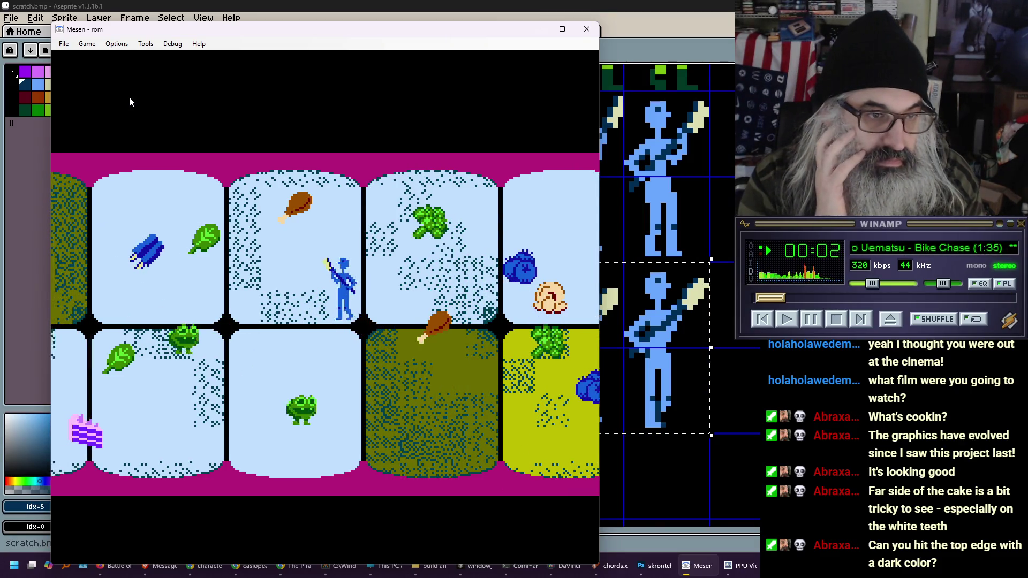
pyautogui.press('Down')
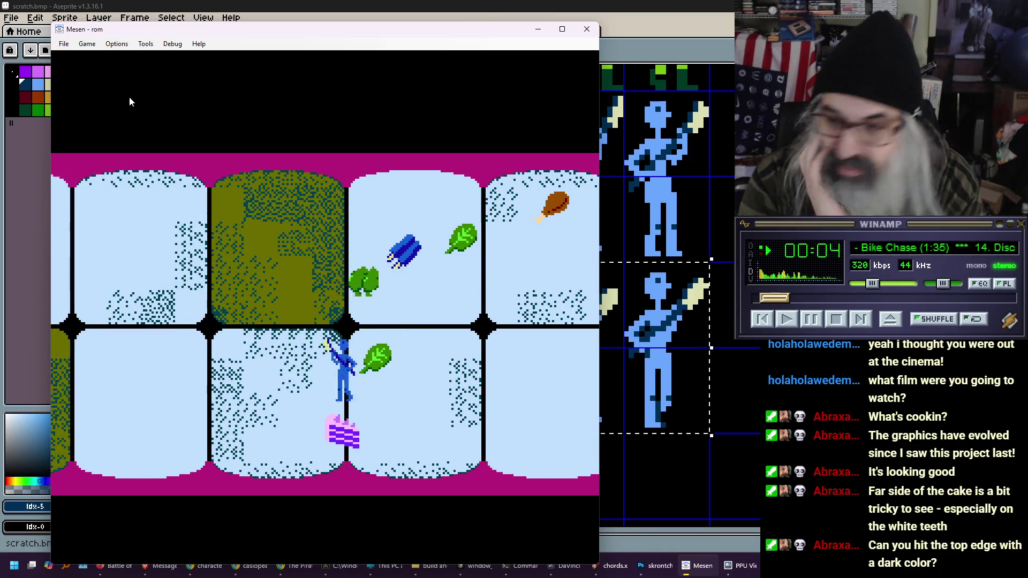
pyautogui.press('Up')
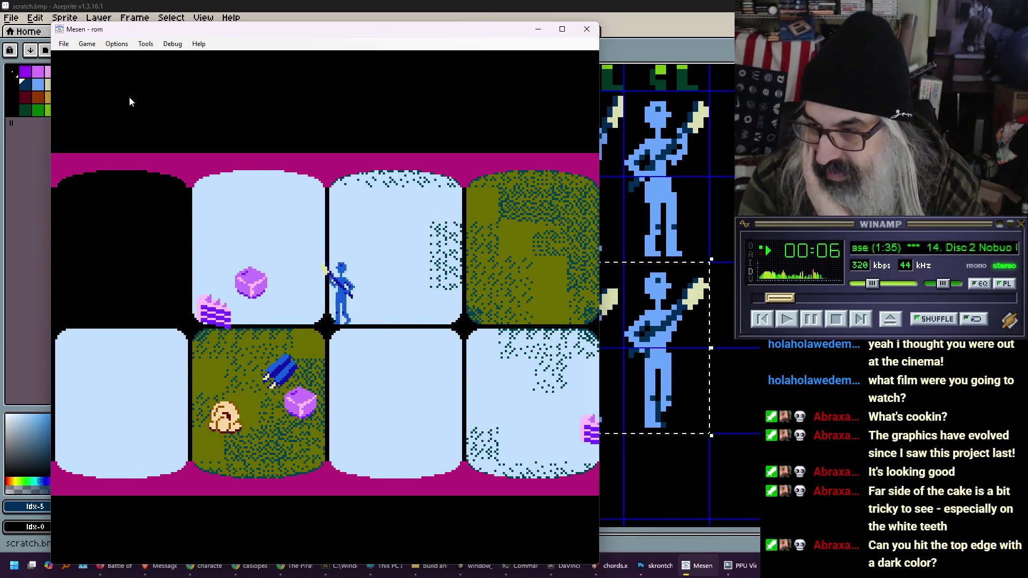
pyautogui.press('Left')
pyautogui.press('Down')
pyautogui.press('Right')
pyautogui.press('Right')
pyautogui.press('Up')
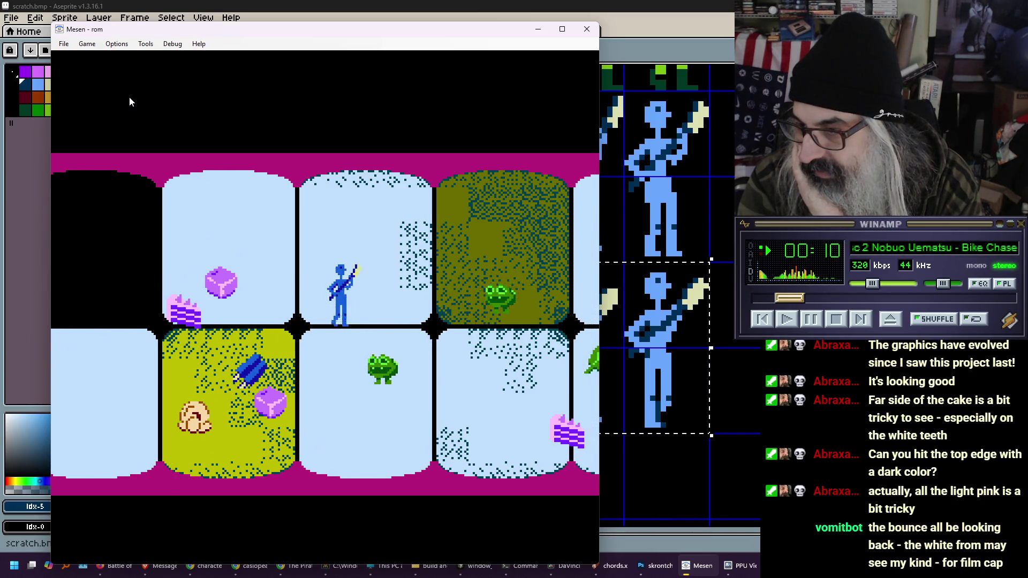
# Move the stick figure between the top and bottom rows, then shrink Mesen to 2x
pyautogui.press('Down')
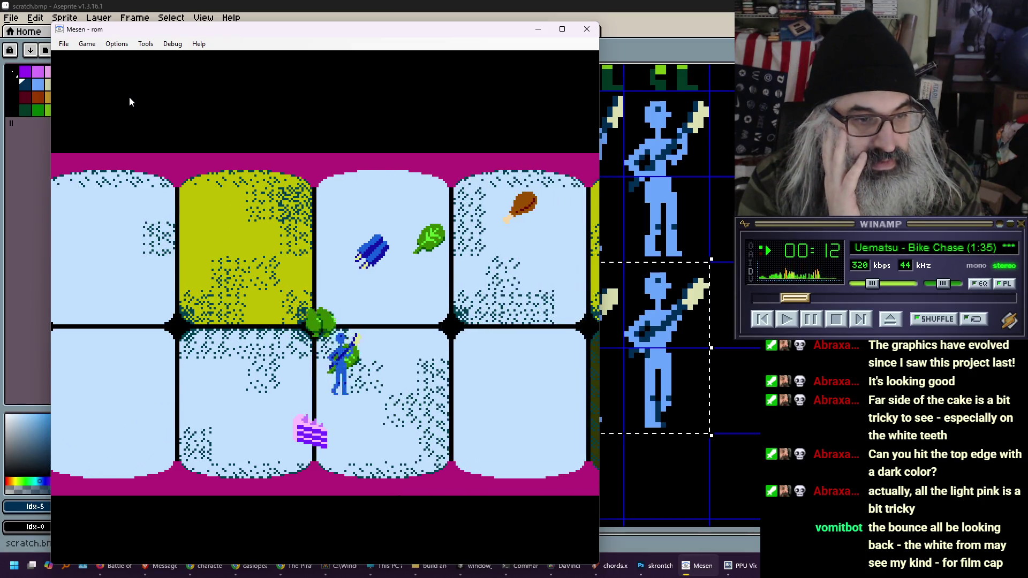
pyautogui.press('Up')
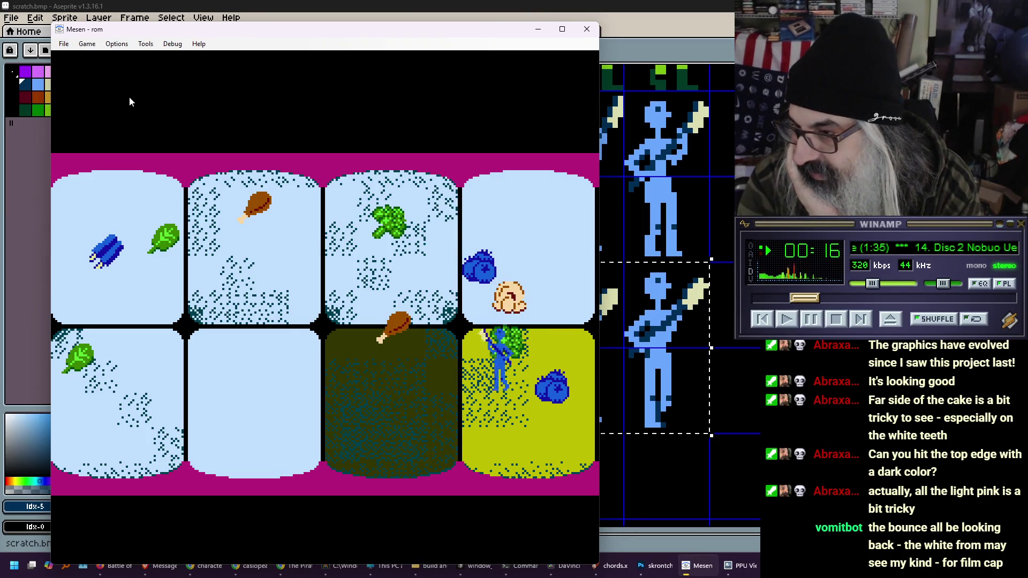
pyautogui.press('Up')
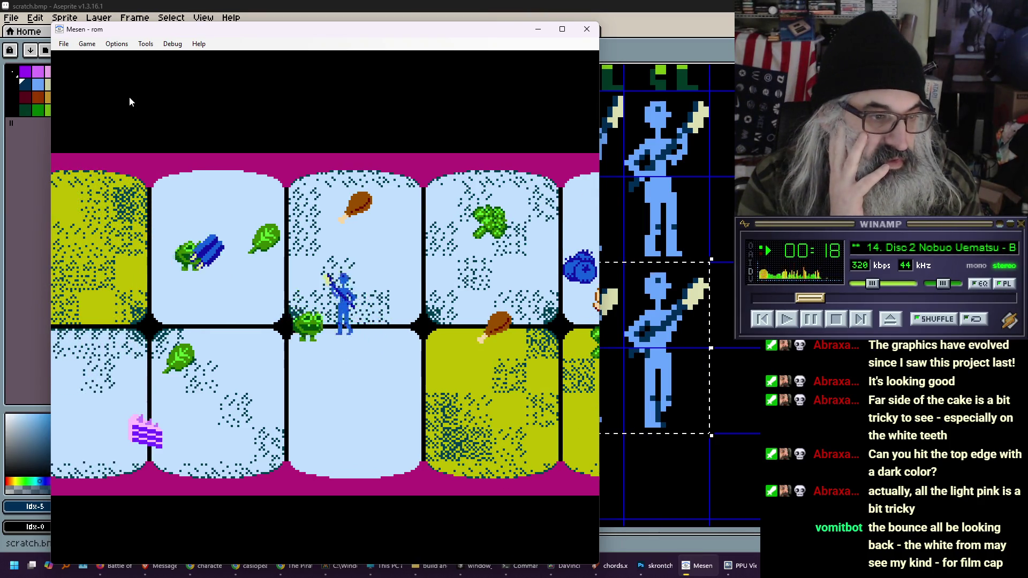
pyautogui.press('Down')
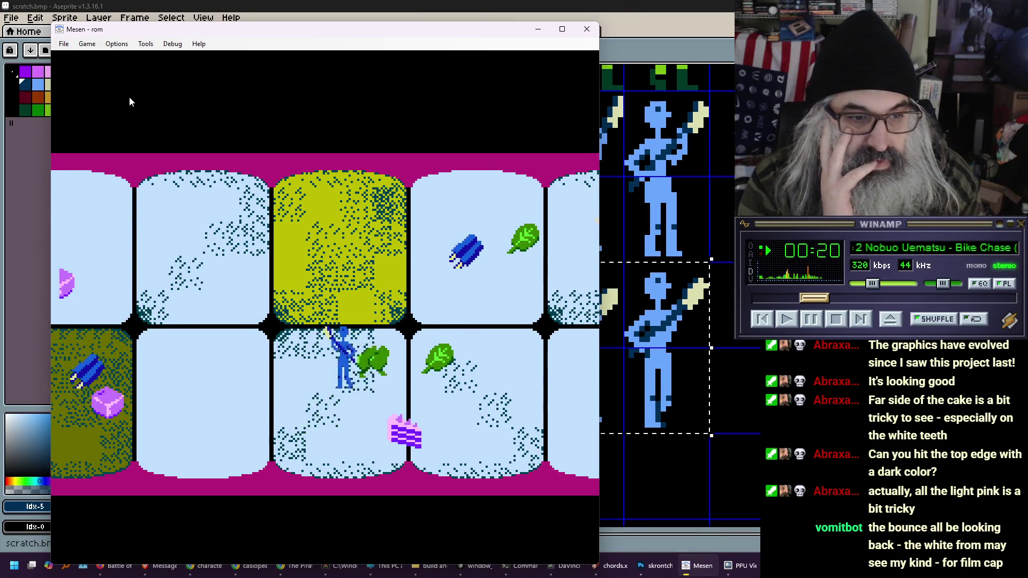
pyautogui.press('Left')
pyautogui.press('Up')
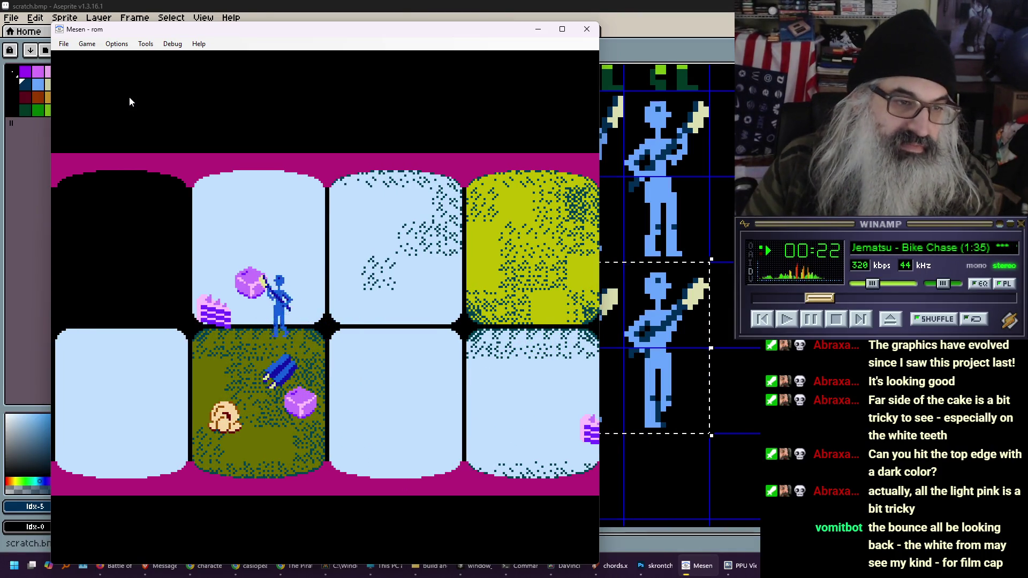
pyautogui.press('Left')
pyautogui.press('Down')
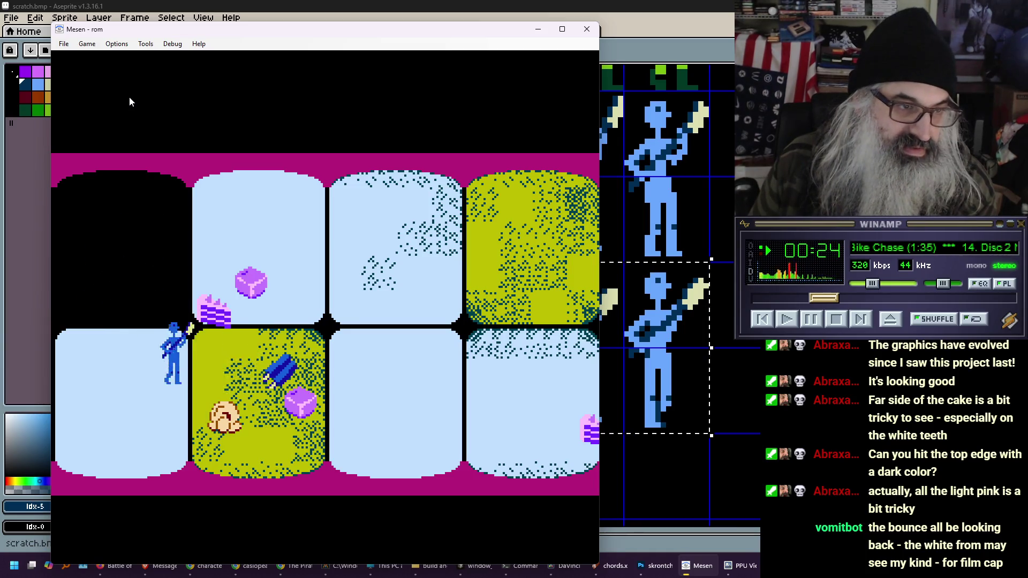
pyautogui.press('Right')
pyautogui.press('Up')
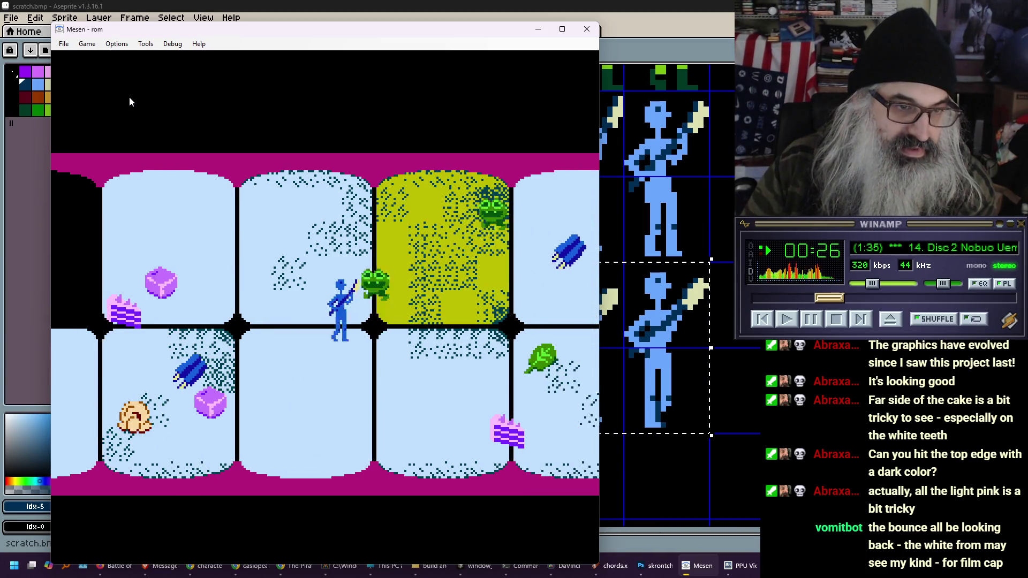
pyautogui.press('Right')
pyautogui.press('Down')
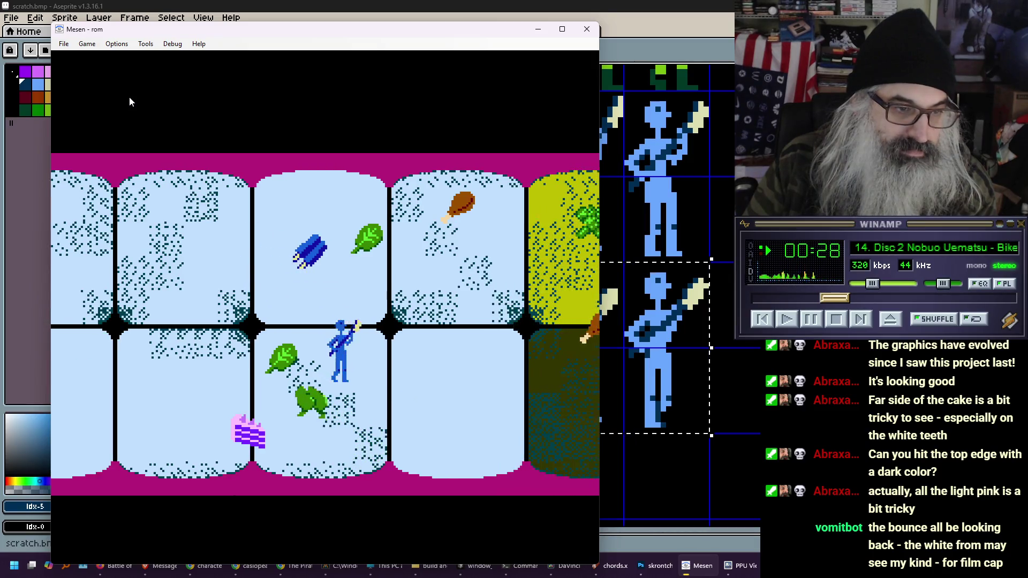
pyautogui.press('Right')
pyautogui.press('Up')
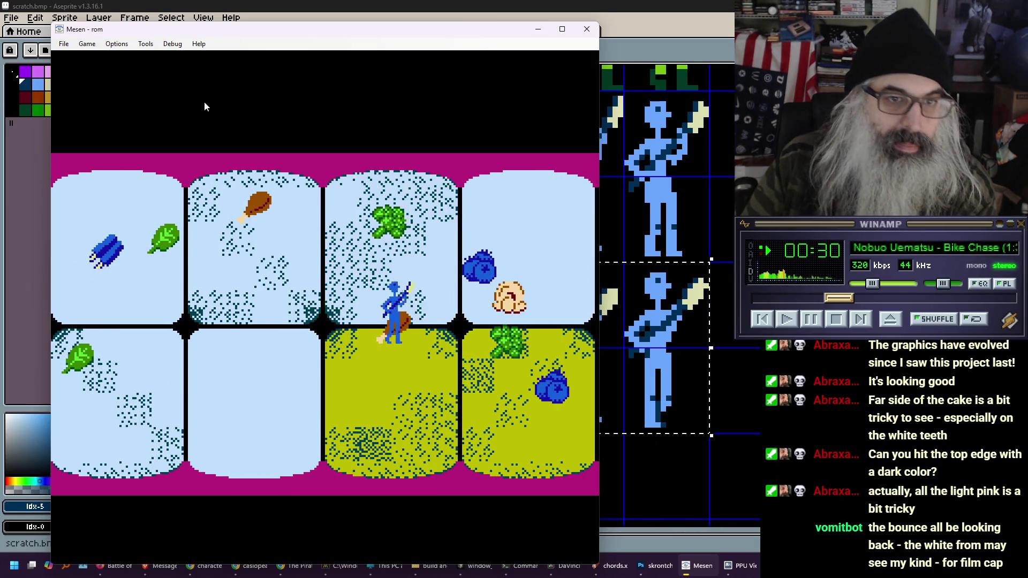
pyautogui.hotkey('alt', '2')
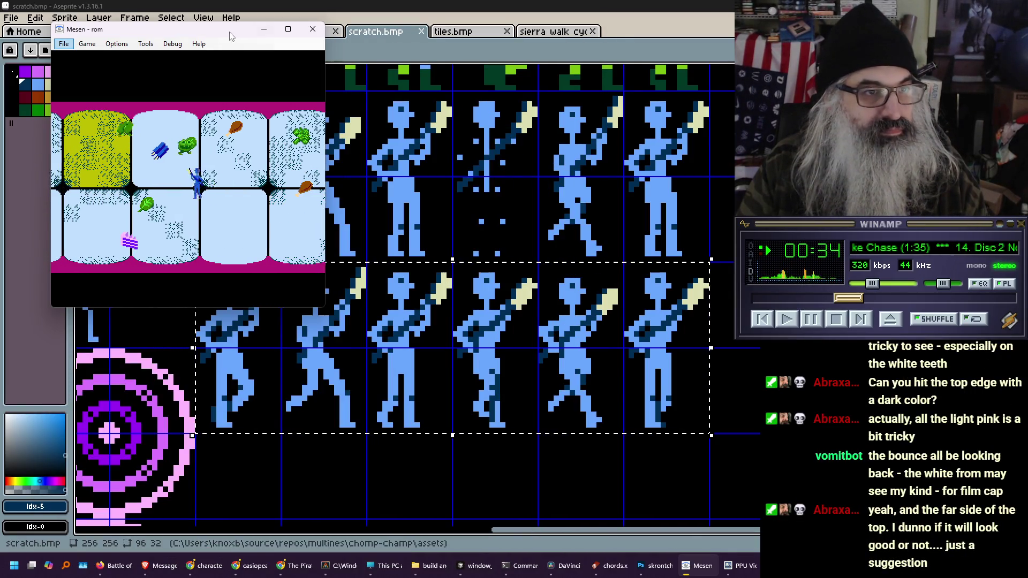
pyautogui.hotkey('alt', '2')
# On sprites.bmp, duplicate the striped pink cake tile into the empty cell to its right
pyautogui.click(292, 32)
pyautogui.moveTo(509, 239); pyautogui.dragTo(494, 410)
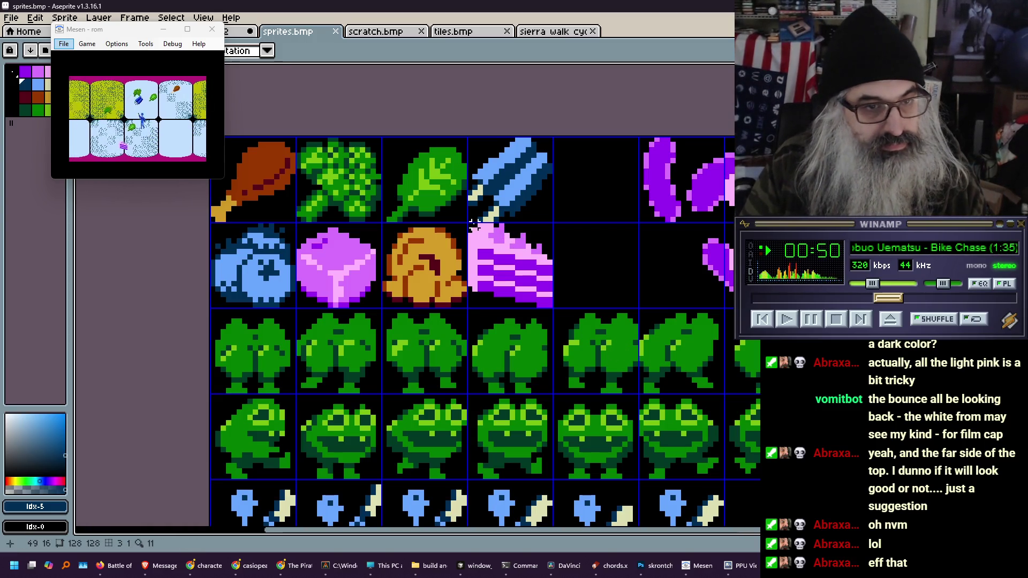
pyautogui.moveTo(469, 223)
pyautogui.mouseDown()
pyautogui.moveTo(554, 311)
pyautogui.moveTo(525, 294)
pyautogui.moveTo(605, 293)
pyautogui.moveTo(597, 289)
pyautogui.mouseUp()
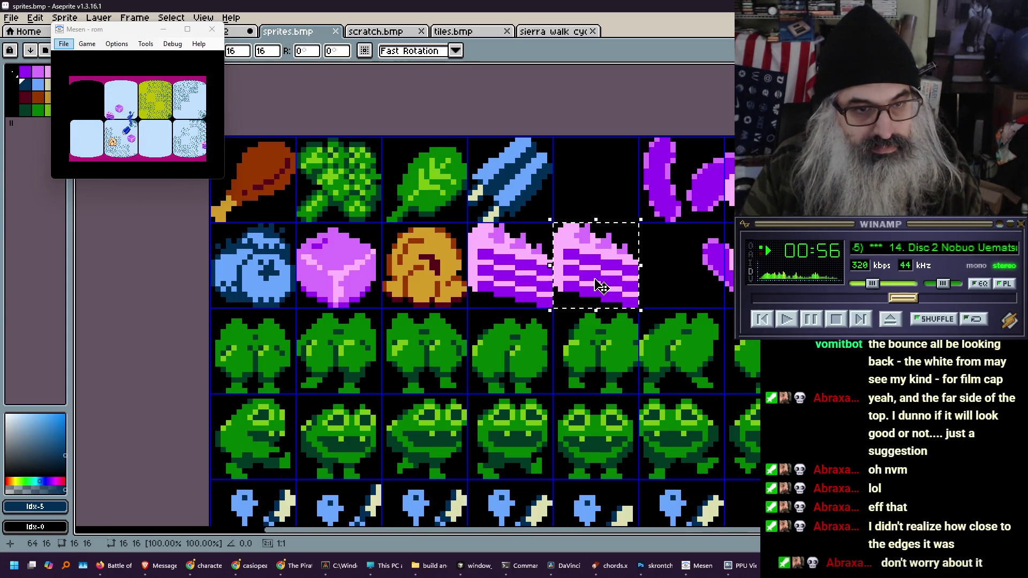
pyautogui.click(490, 300)
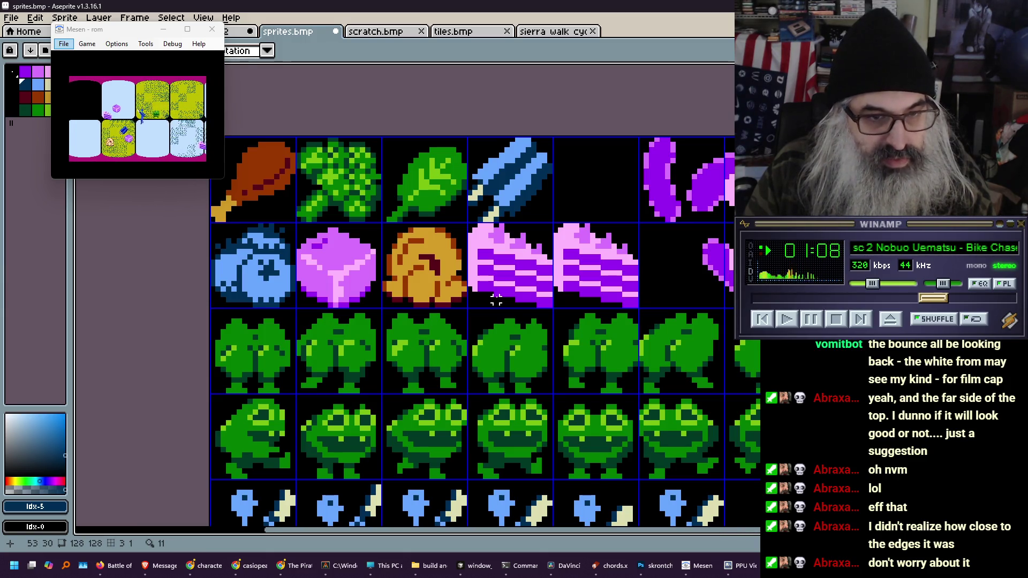
pyautogui.scroll(4, 513, 269)
# Repaint the cake's pink stripes with the sampled purple
pyautogui.moveTo(498, 218); pyautogui.dragTo(476, 274)
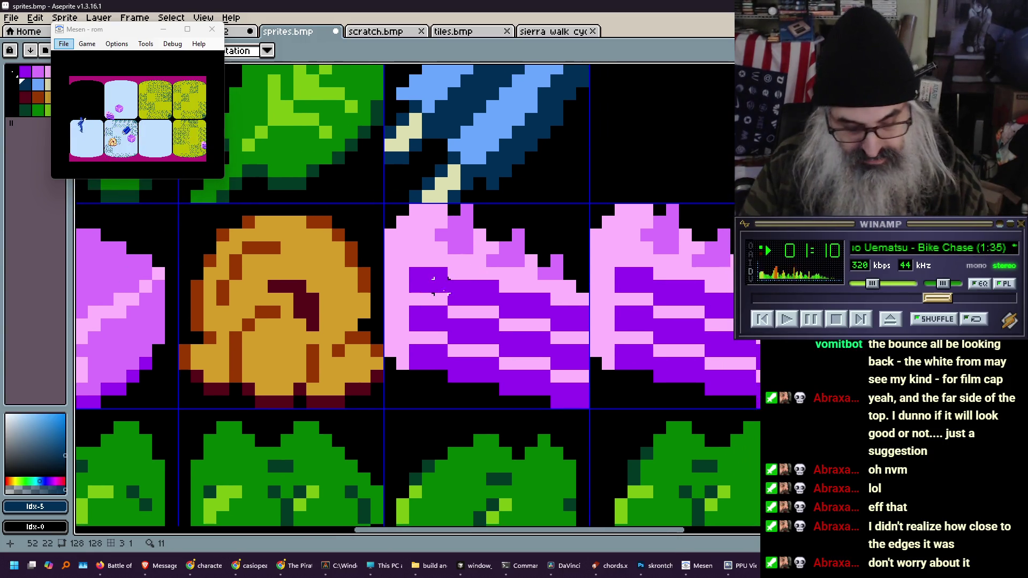
pyautogui.press('i')
pyautogui.click(542, 306)
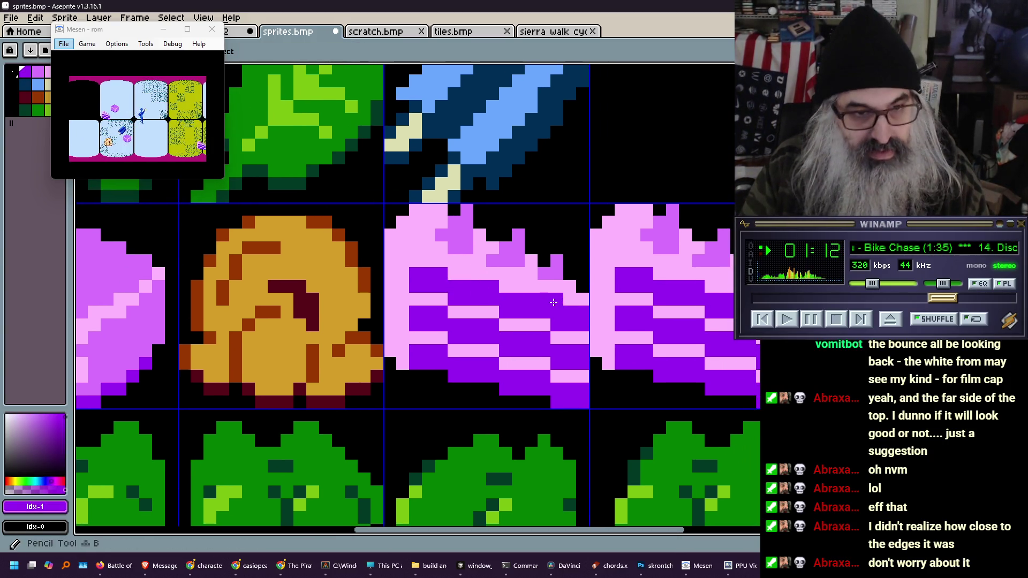
pyautogui.moveTo(552, 334)
pyautogui.mouseDown()
pyautogui.moveTo(578, 337)
pyautogui.moveTo(537, 329)
pyautogui.mouseUp()
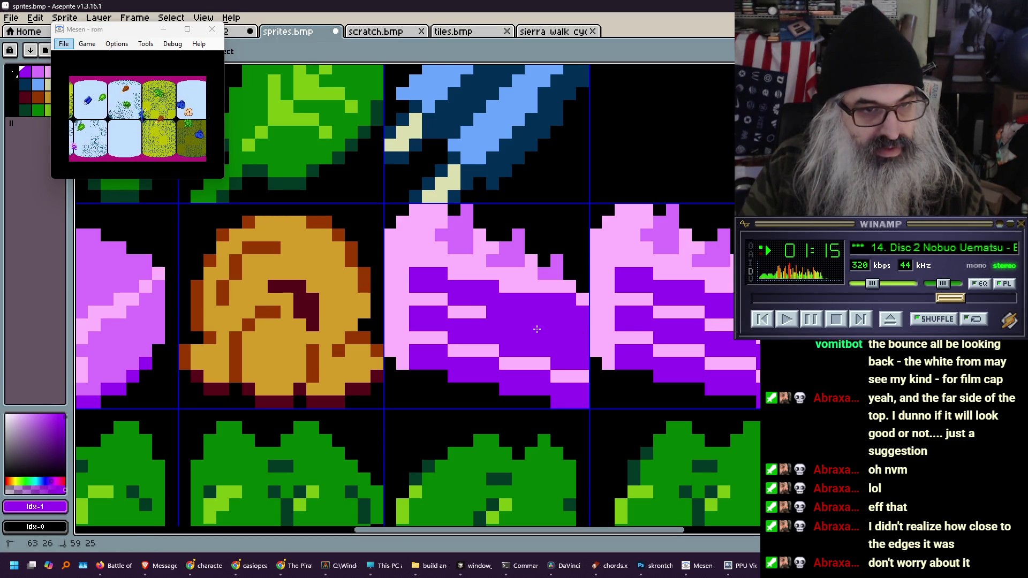
pyautogui.moveTo(479, 310)
pyautogui.mouseDown()
pyautogui.moveTo(415, 299)
pyautogui.moveTo(450, 274)
pyautogui.mouseUp()
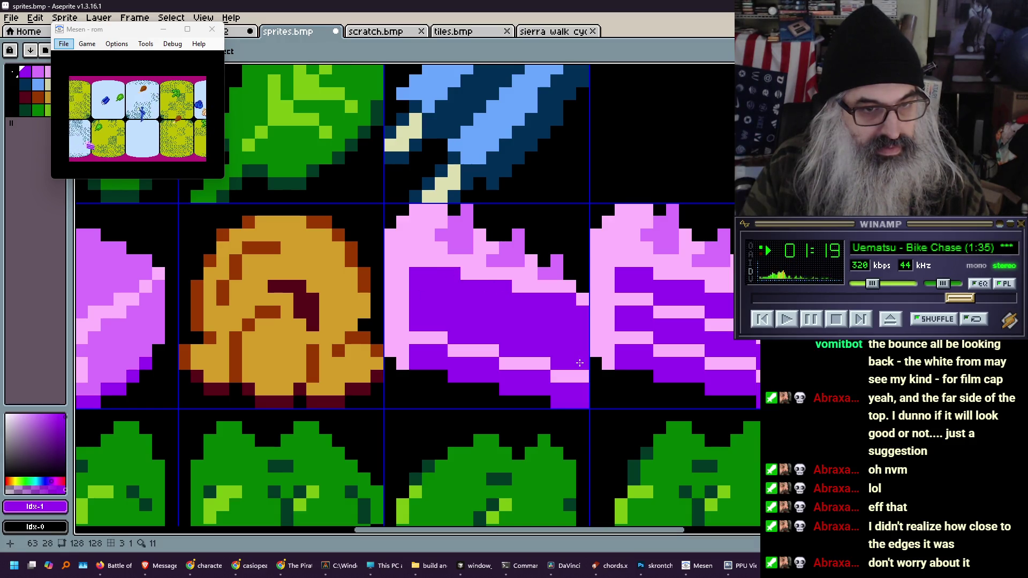
# Paint the cake's rightmost column and bottom-edge pixels black
pyautogui.keyDown('alt'); pyautogui.click(580, 270); pyautogui.keyUp('alt')
pyautogui.click(581, 296)
pyautogui.moveTo(581, 295); pyautogui.dragTo(580, 399)
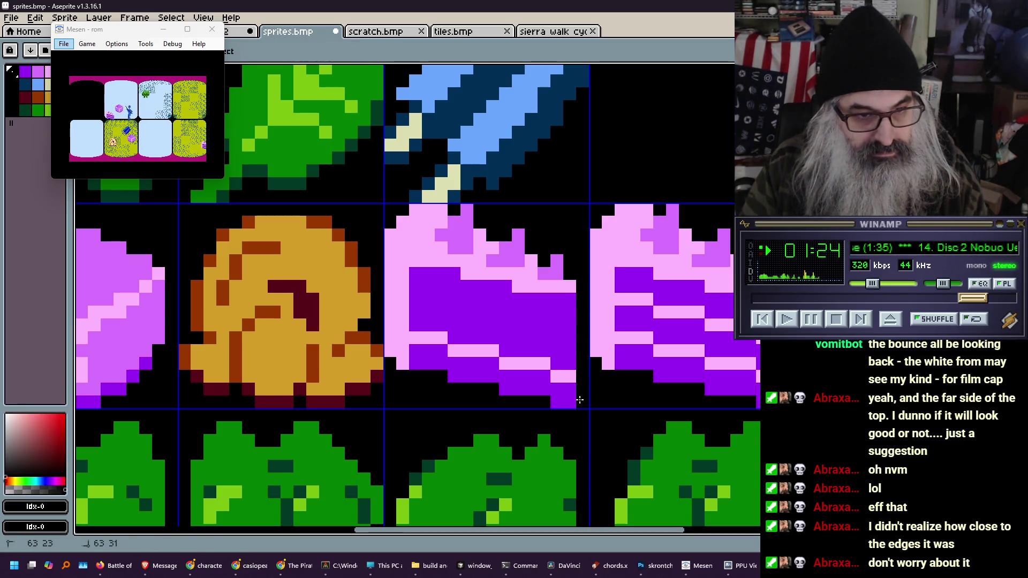
pyautogui.click(558, 402)
pyautogui.click(518, 386)
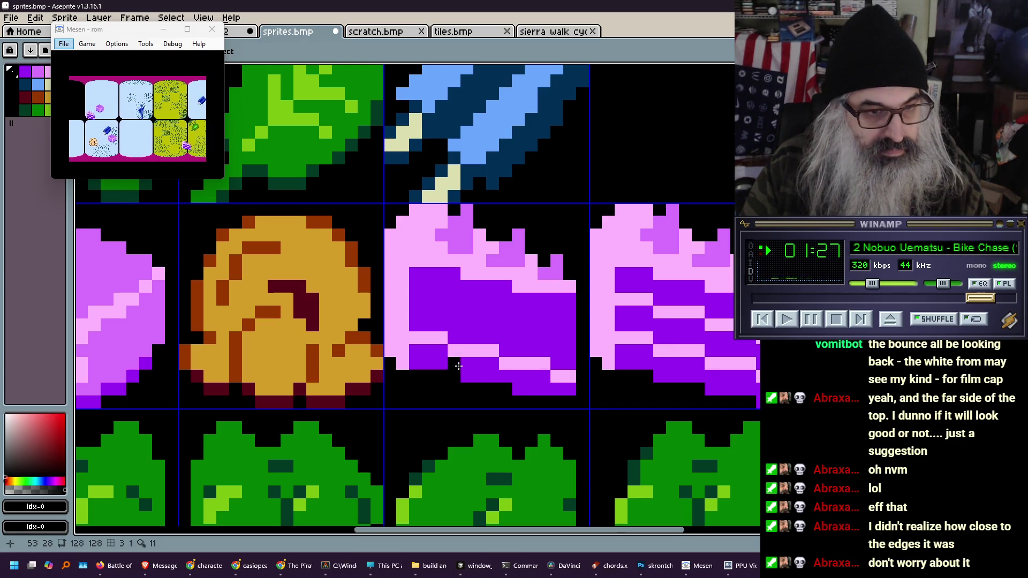
# Dot light pink pixels into the cake's purple area
pyautogui.press('alt')
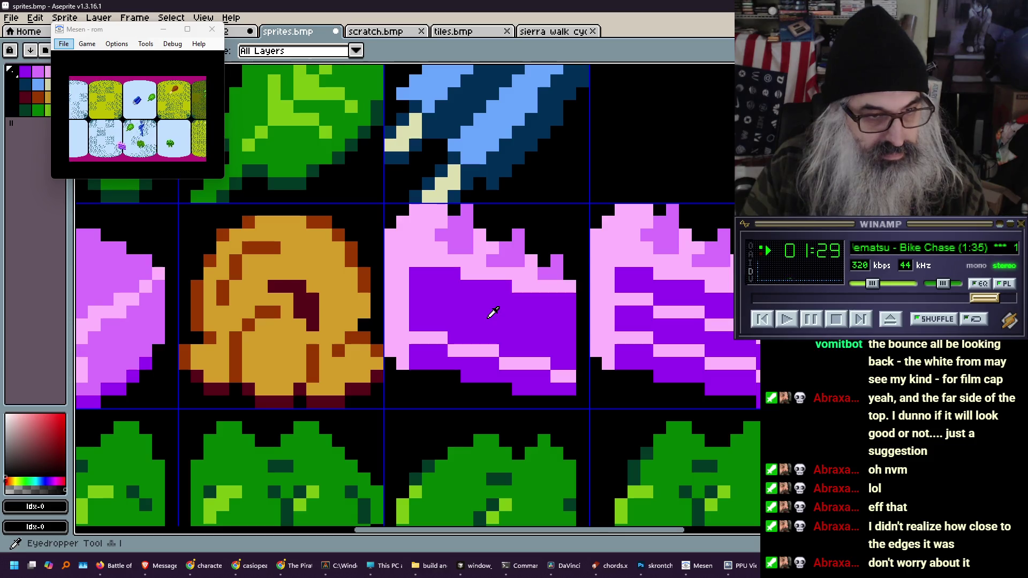
pyautogui.click(486, 271)
pyautogui.click(454, 338)
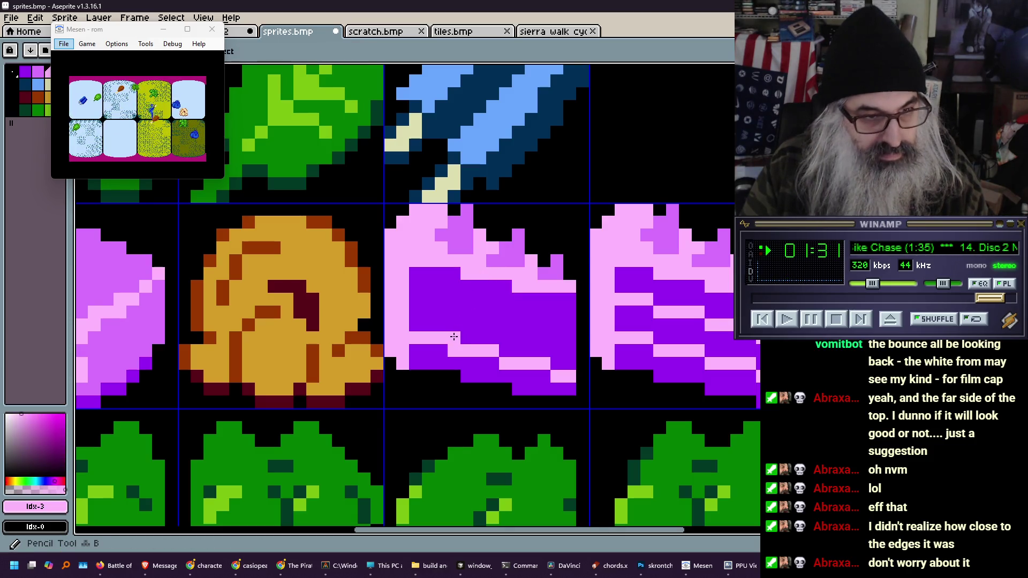
pyautogui.click(505, 338)
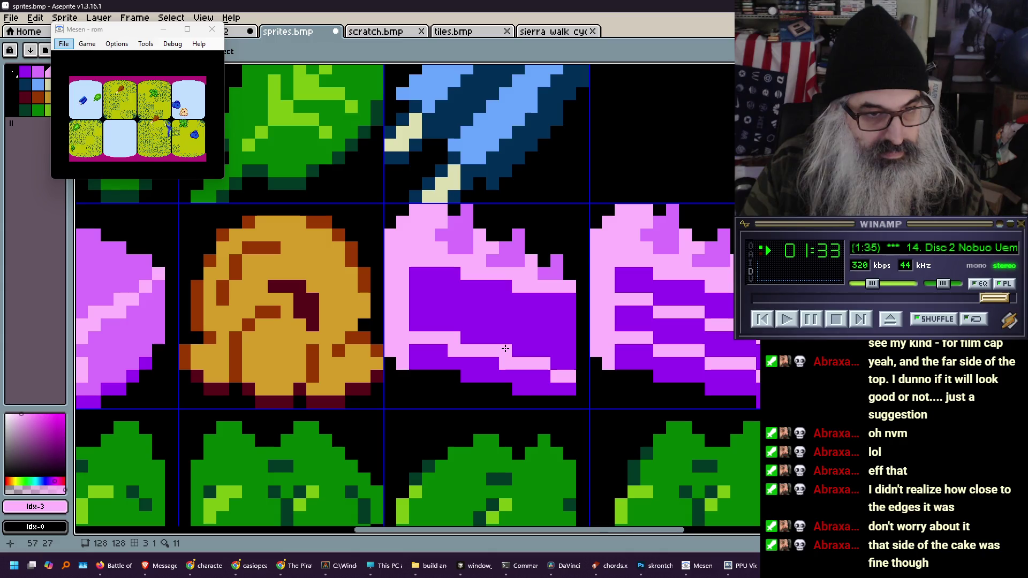
pyautogui.click(516, 348)
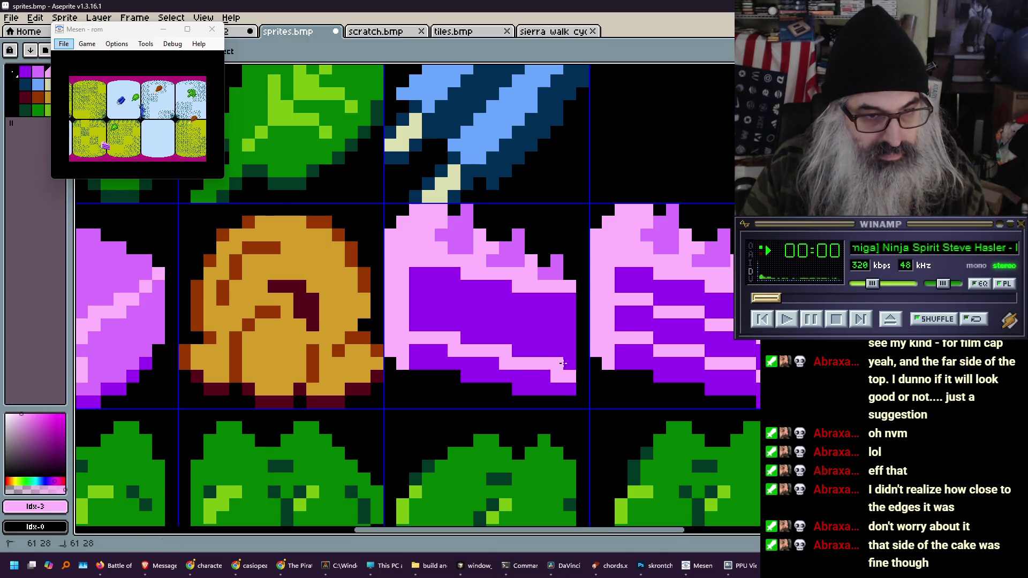
# Turn stray cake pixels purple and draw a light-pink stripe across the purple body
pyautogui.press('alt')
pyautogui.click(550, 324)
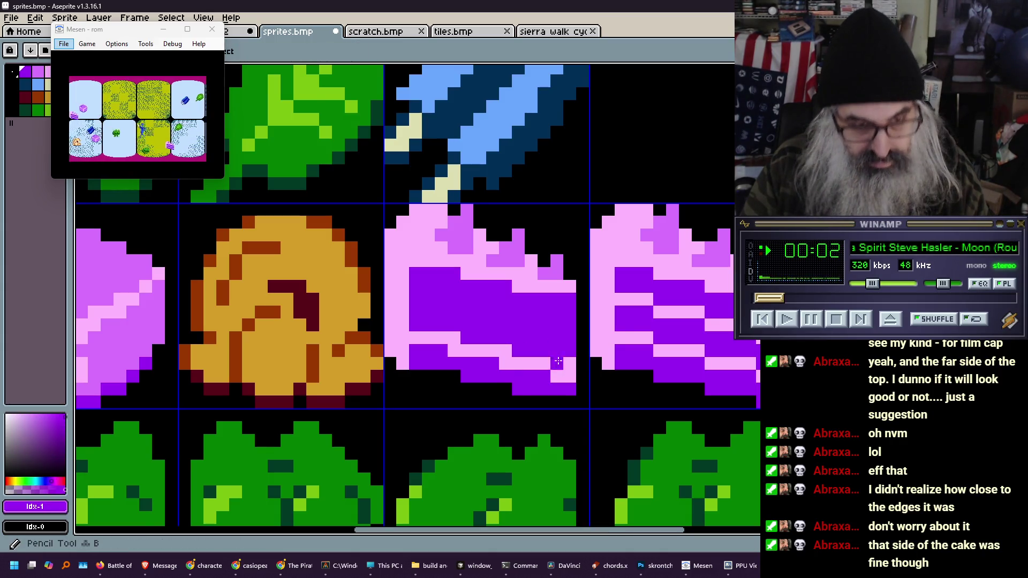
pyautogui.click(569, 379)
pyautogui.click(506, 363)
pyautogui.click(454, 351)
pyautogui.click(464, 416)
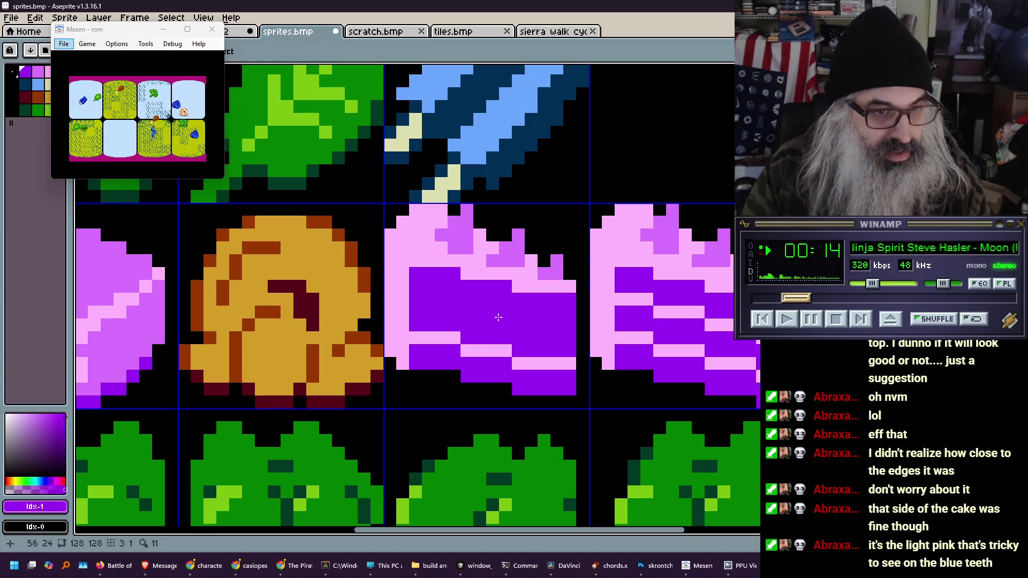
pyautogui.keyDown('alt'); pyautogui.click(489, 349); pyautogui.keyUp('alt')
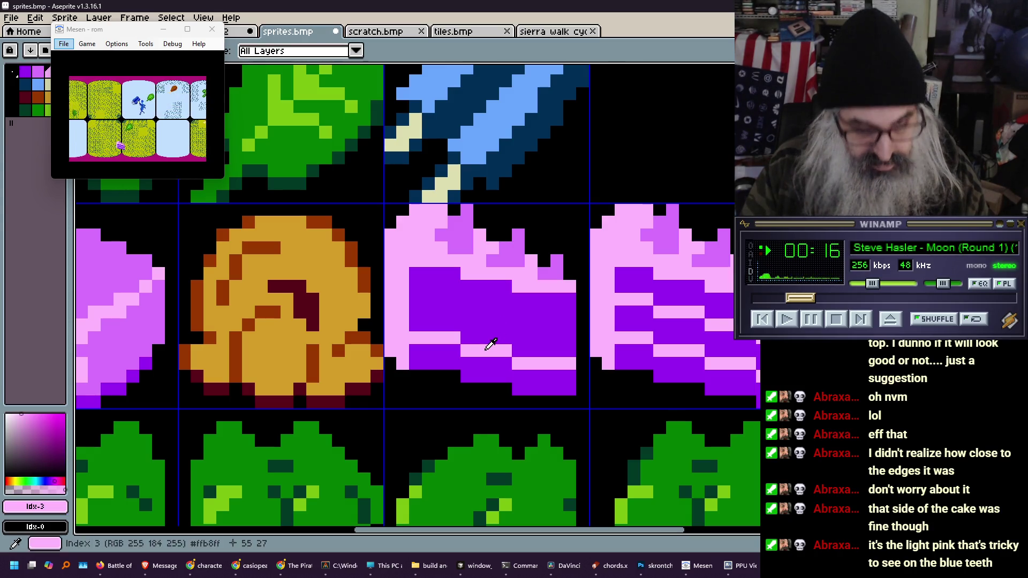
pyautogui.moveTo(416, 299)
pyautogui.mouseDown()
pyautogui.moveTo(567, 326)
pyautogui.moveTo(527, 333)
pyautogui.mouseUp()
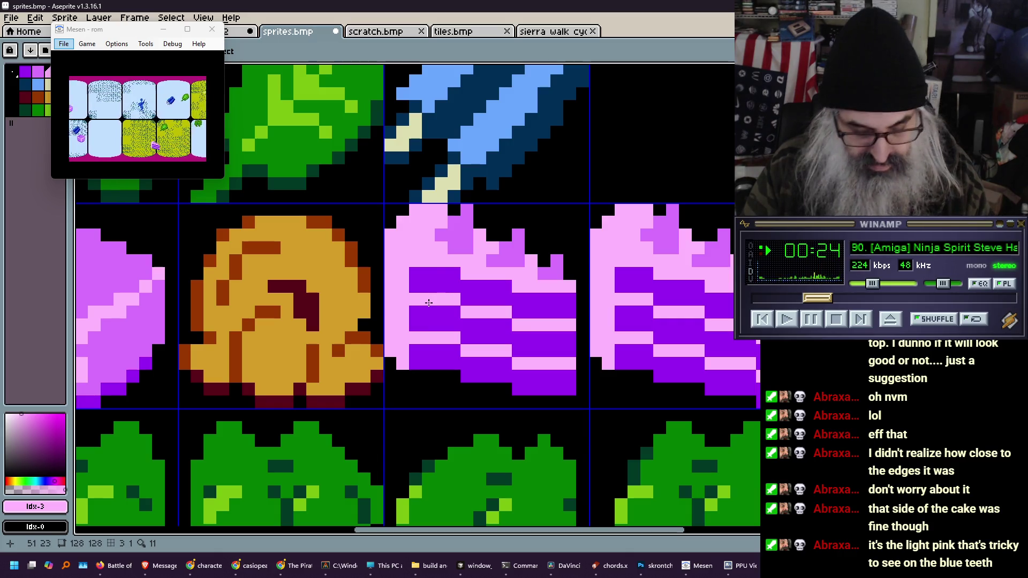
# Shift the left cake sprite one pixel right and one pixel down
pyautogui.press('m')
pyautogui.moveTo(387, 207)
pyautogui.mouseDown()
pyautogui.moveTo(434, 267)
pyautogui.moveTo(572, 393)
pyautogui.mouseUp()
pyautogui.press('Right')
pyautogui.press('Down')
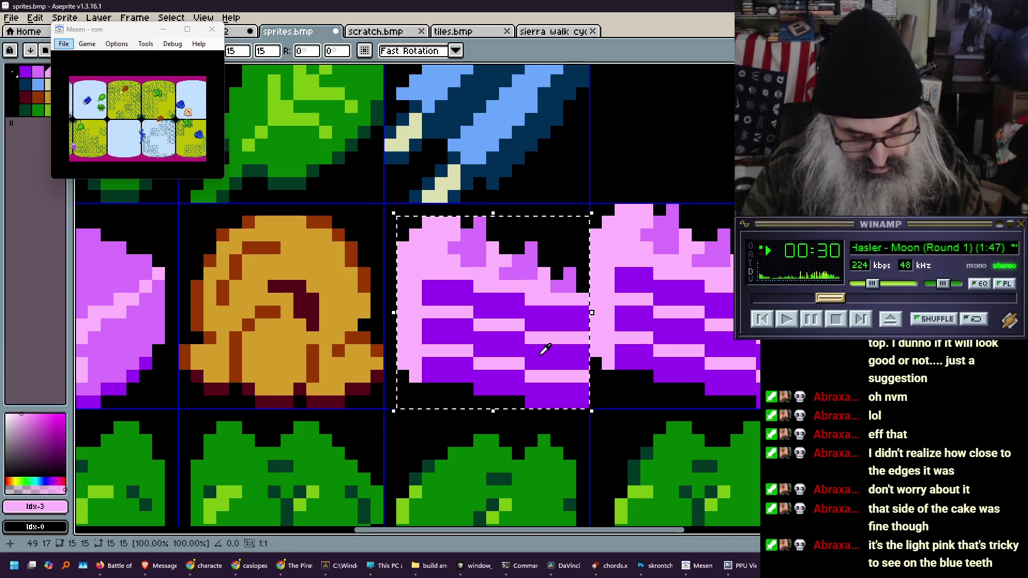
pyautogui.hotkey('ctrl', 'd')
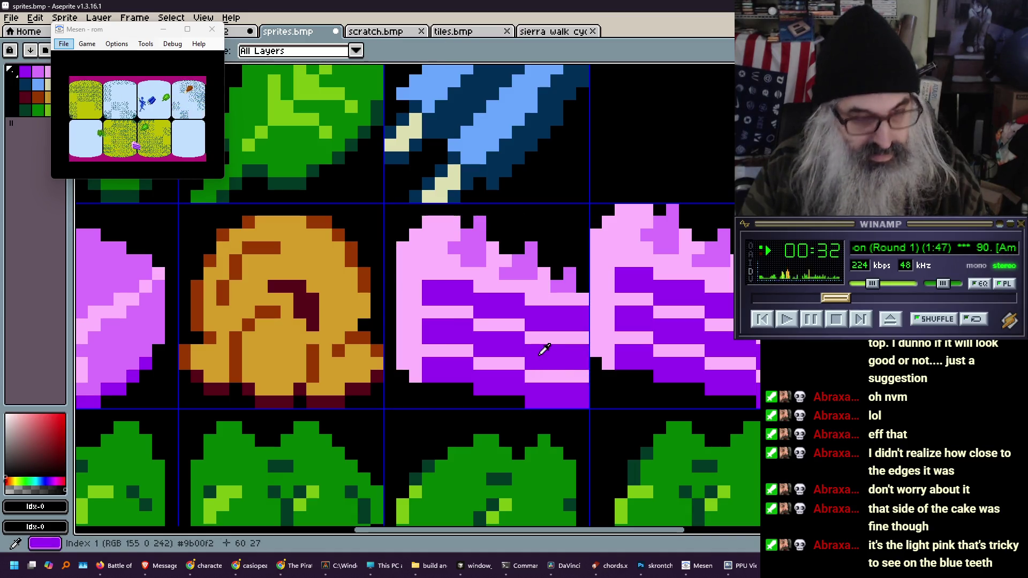
# Outline the cake's left edge and top-left corner in dark purple
pyautogui.keyDown('alt'); pyautogui.click(433, 361); pyautogui.keyUp('alt')
pyautogui.click(394, 361)
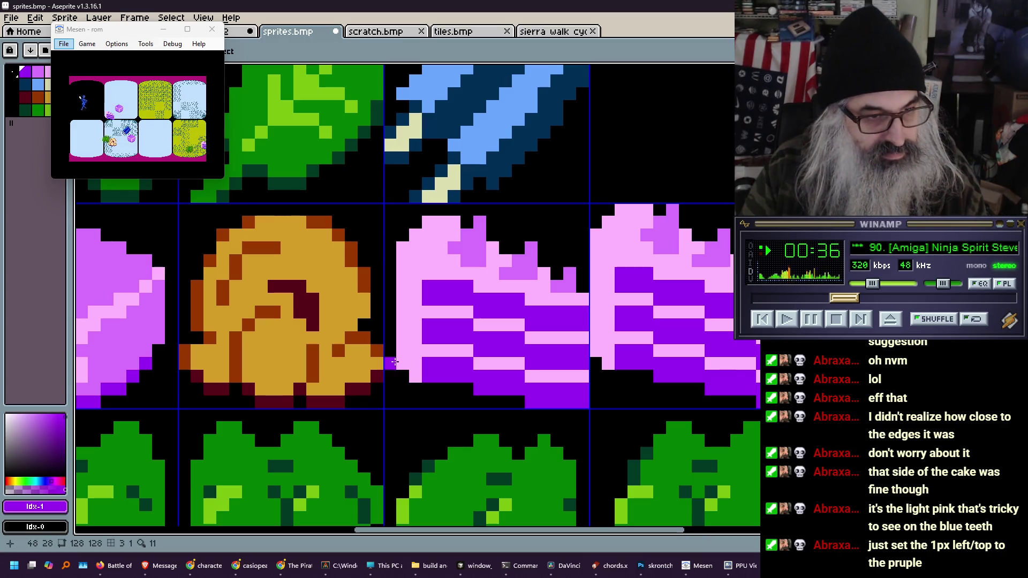
pyautogui.click(392, 268)
pyautogui.moveTo(387, 249); pyautogui.dragTo(384, 347)
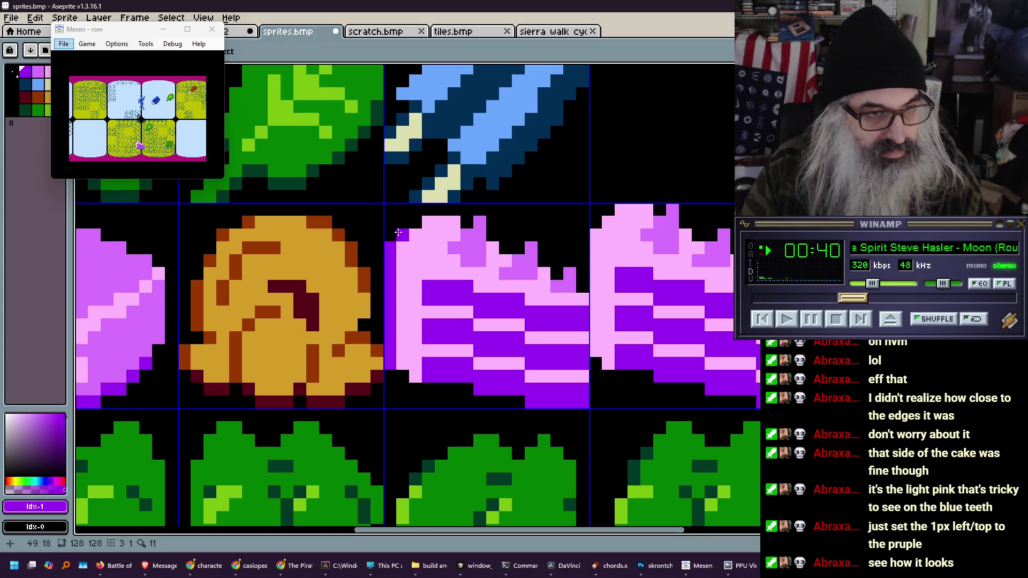
pyautogui.click(411, 222)
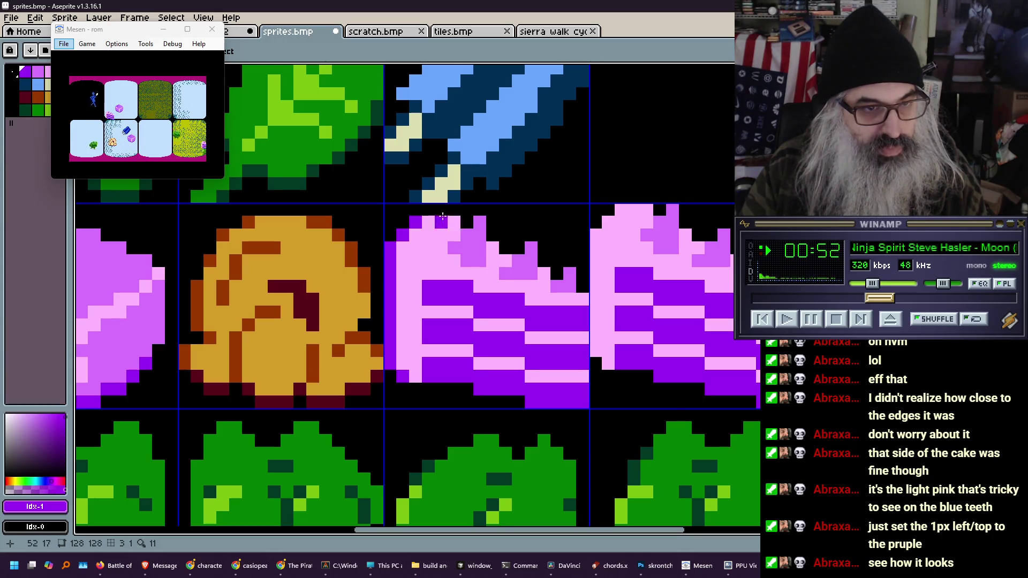
pyautogui.scroll(-3, 432, 211)
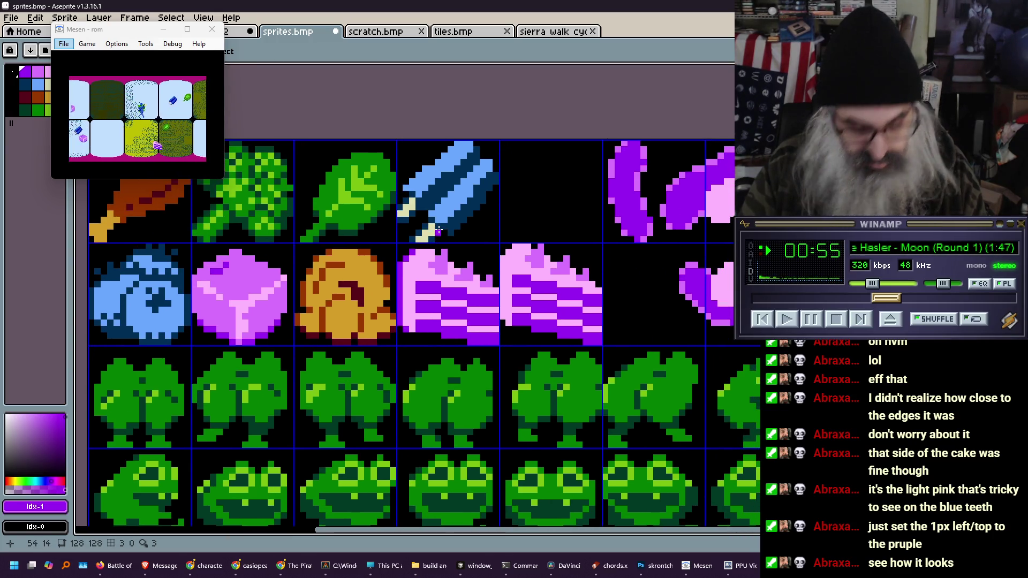
# Start a dark-purple outline at the top-left of the cake's top edge
pyautogui.press('m')
pyautogui.moveTo(397, 242)
pyautogui.mouseDown()
pyautogui.moveTo(477, 339)
pyautogui.moveTo(502, 350)
pyautogui.moveTo(482, 340)
pyautogui.moveTo(557, 241)
pyautogui.mouseUp()
pyautogui.scroll(3, 458, 300)
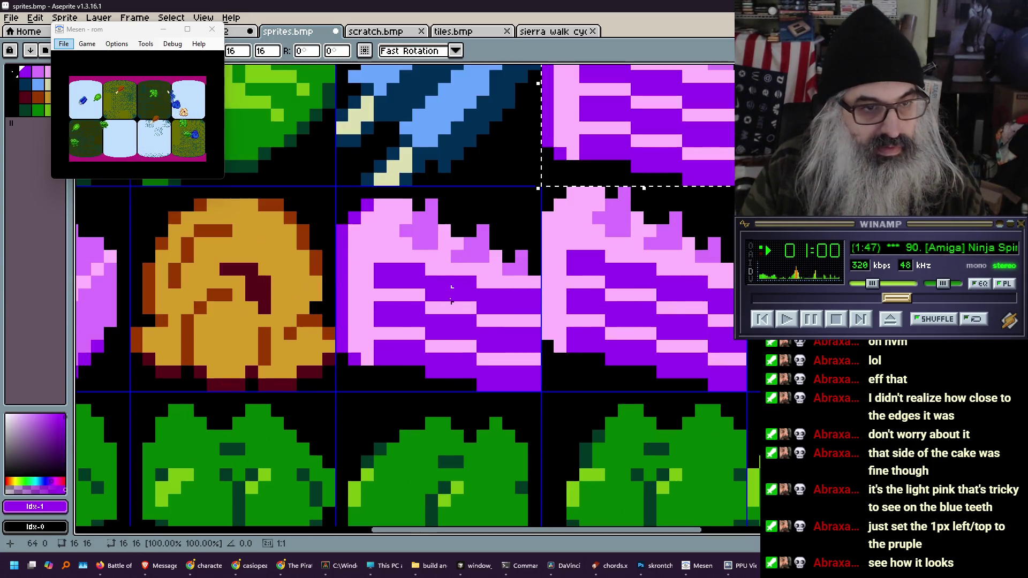
pyautogui.press('b')
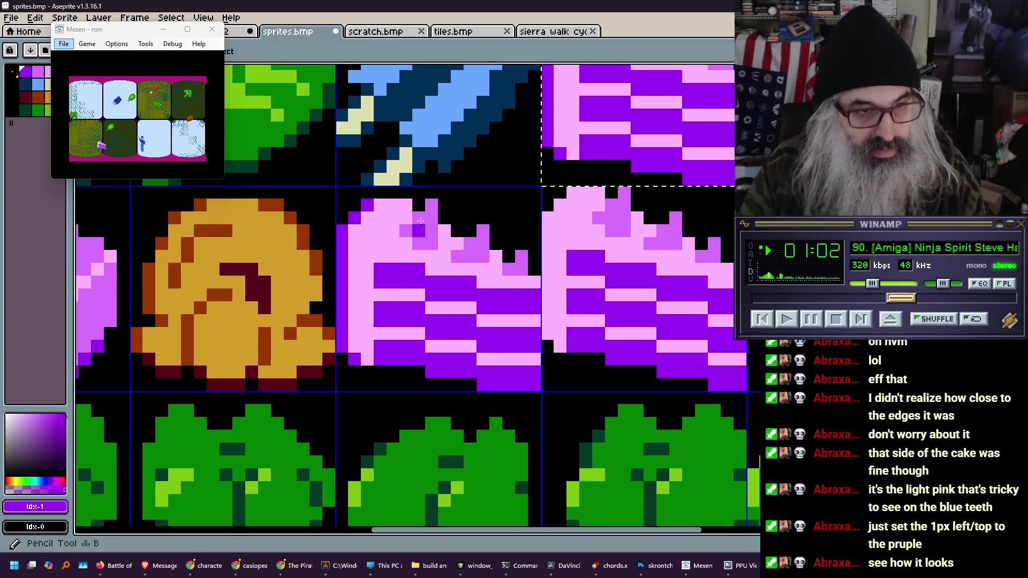
pyautogui.hotkey('ctrl', 'd')
pyautogui.click(390, 193)
pyautogui.click(379, 194)
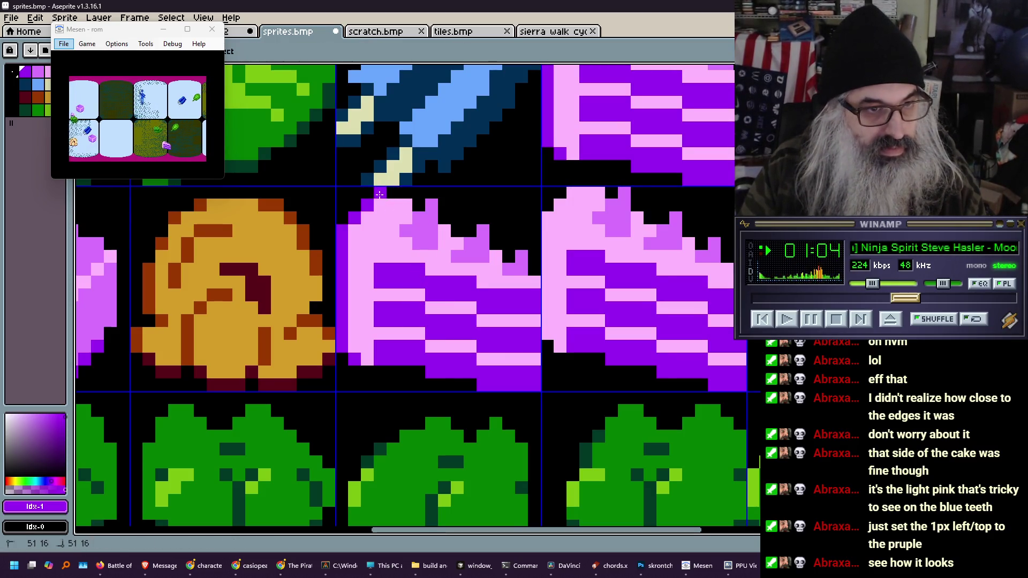
pyautogui.click(419, 204)
pyautogui.click(444, 205)
# Extend the purple outline diagonally down-right along the rest of the cake's top edge
pyautogui.click(444, 218)
pyautogui.click(458, 230)
pyautogui.click(470, 230)
pyautogui.click(481, 221)
pyautogui.click(491, 242)
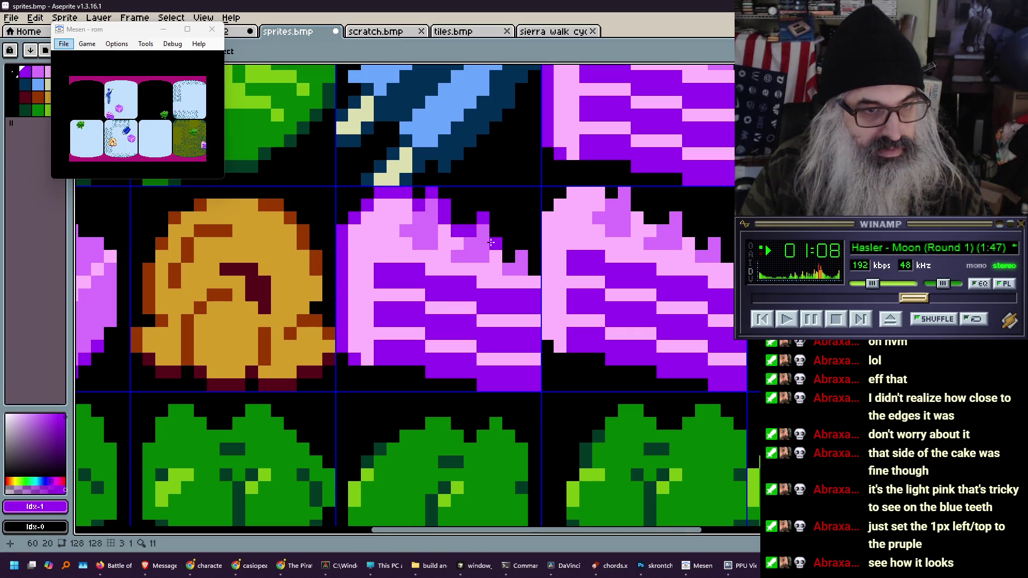
pyautogui.click(509, 256)
pyautogui.click(528, 266)
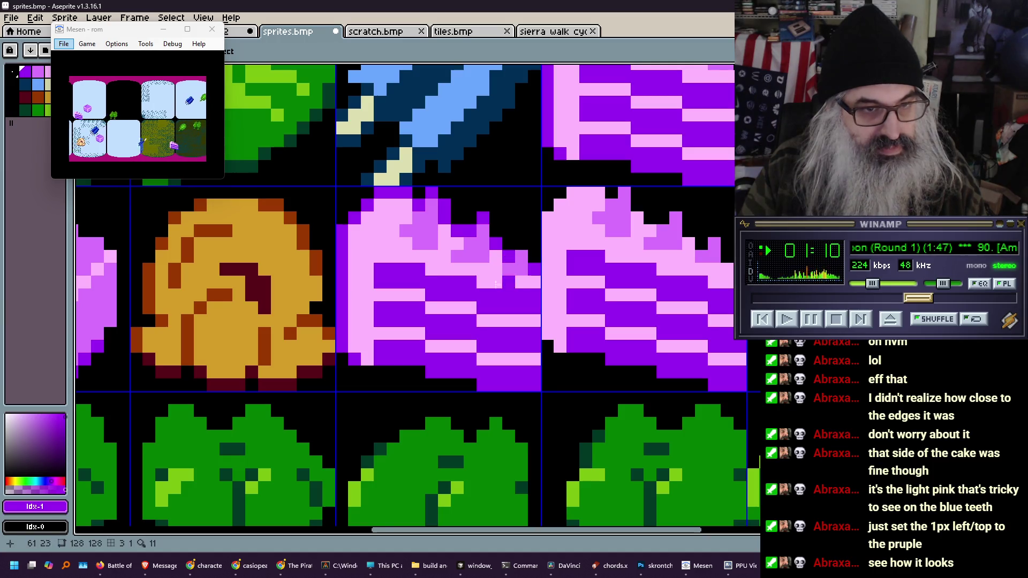
pyautogui.keyDown('alt'); pyautogui.click(463, 204); pyautogui.keyUp('alt')
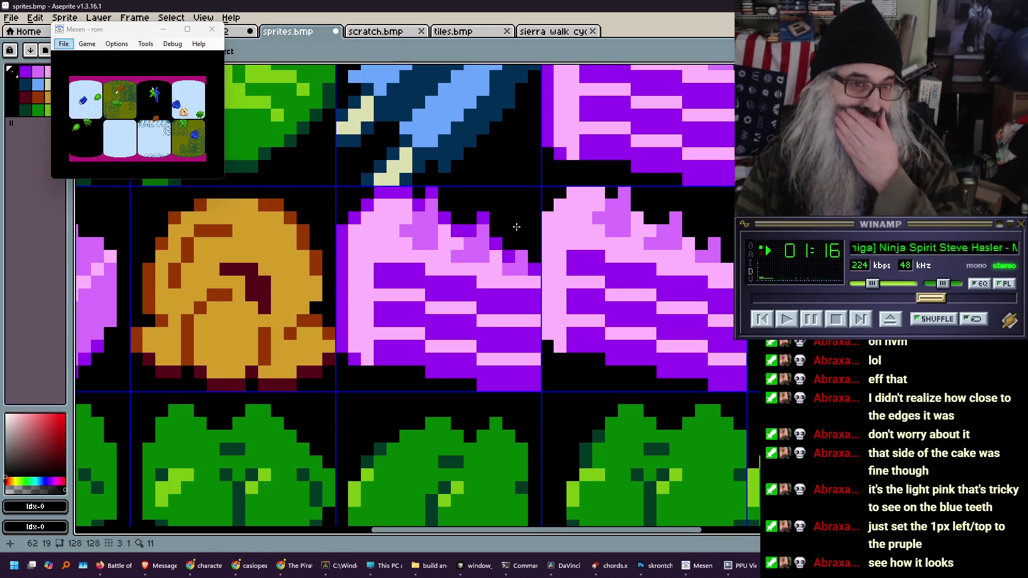
# Zoom out and back in to check both cake sprites, then save sprites.bmp with Ctrl+S
pyautogui.scroll(-4, 423, 247)
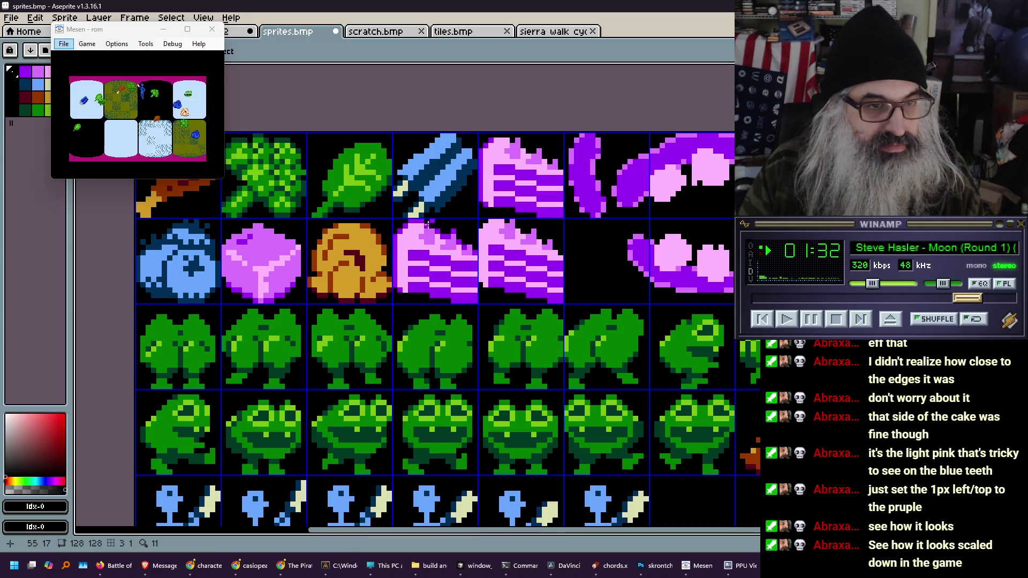
pyautogui.scroll(2, 425, 252)
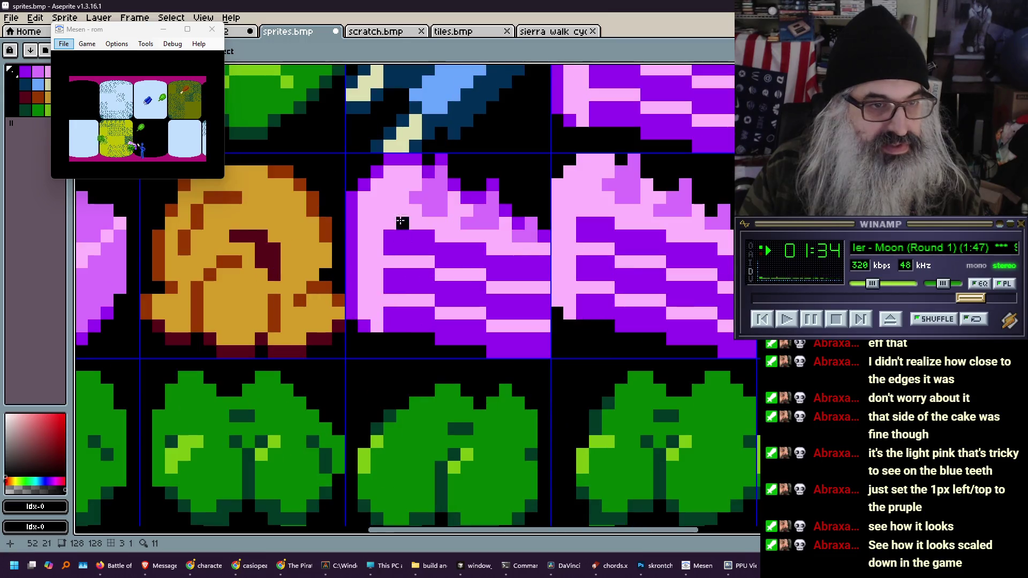
pyautogui.scroll(-1, 497, 148)
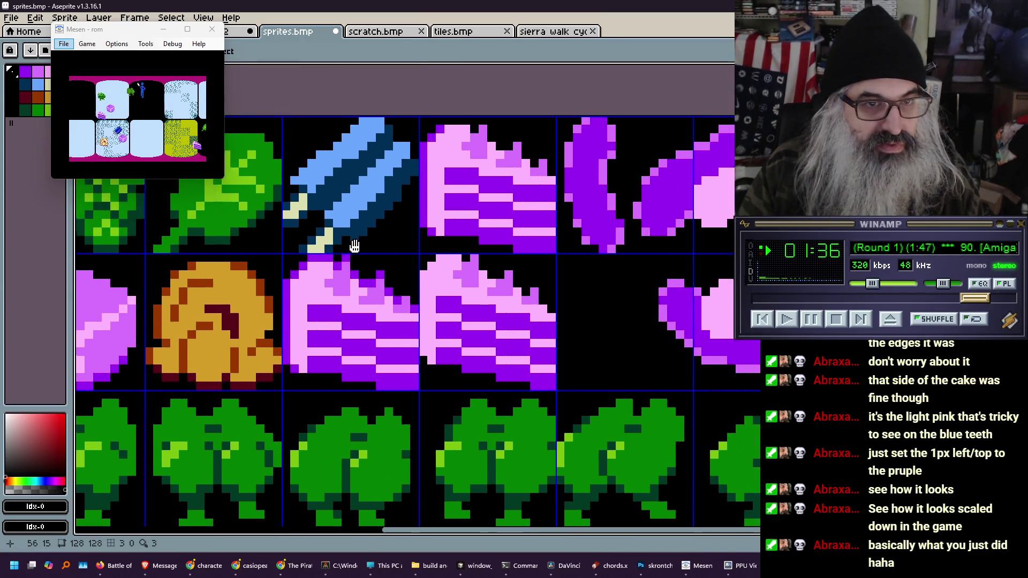
pyautogui.scroll(1, 454, 178)
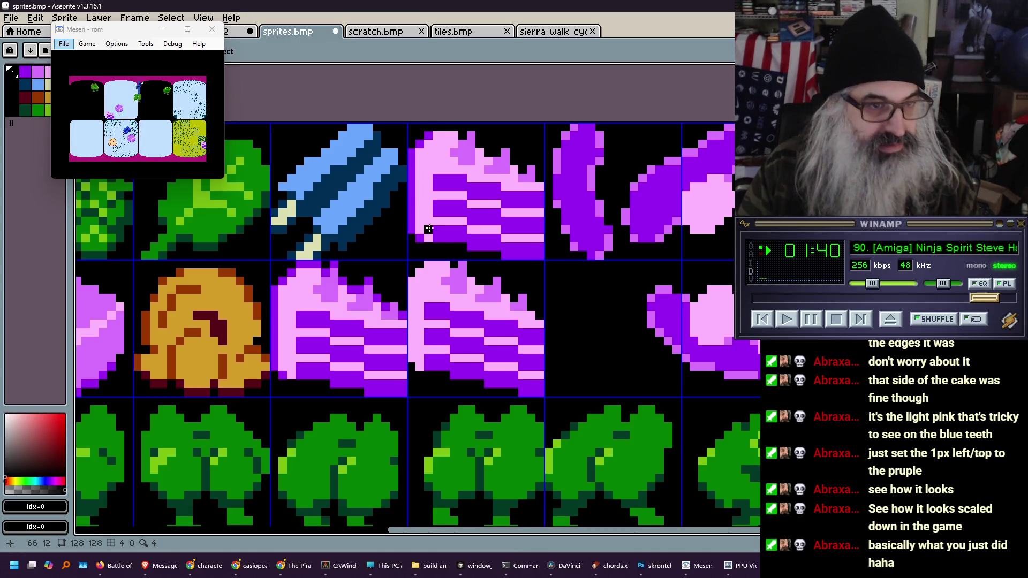
pyautogui.hotkey('ctrl', 's')
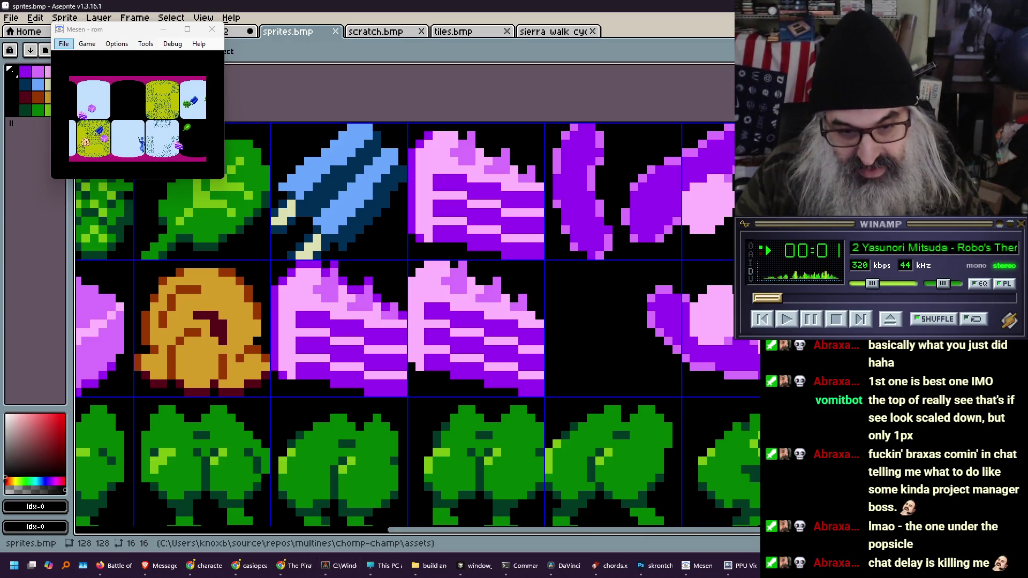
# In NEXXT studio, import the updated sprite sheet image as tiles
pyautogui.hotkey('alt', 'Tab')
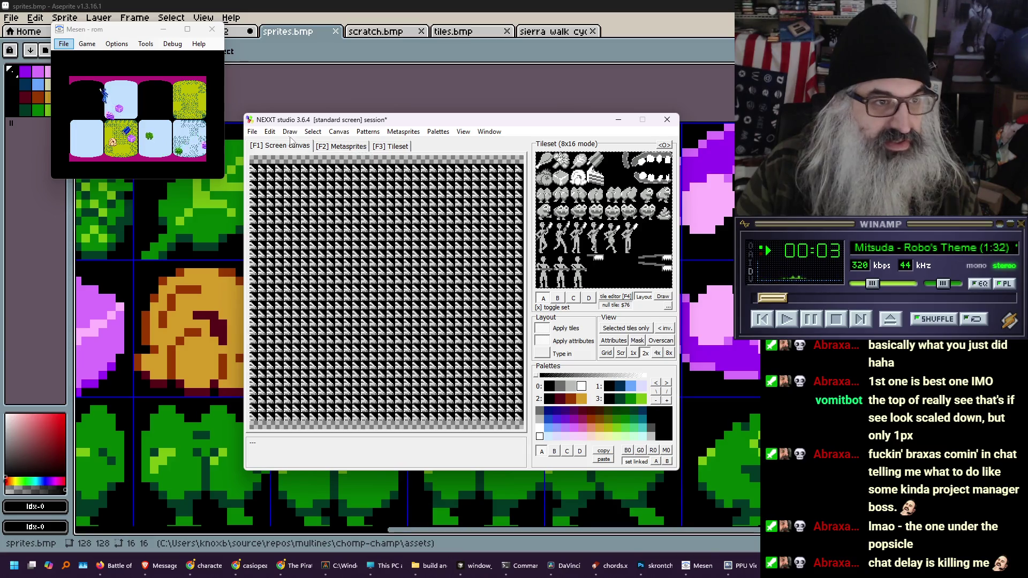
pyautogui.click(252, 132)
pyautogui.moveTo(314, 299)
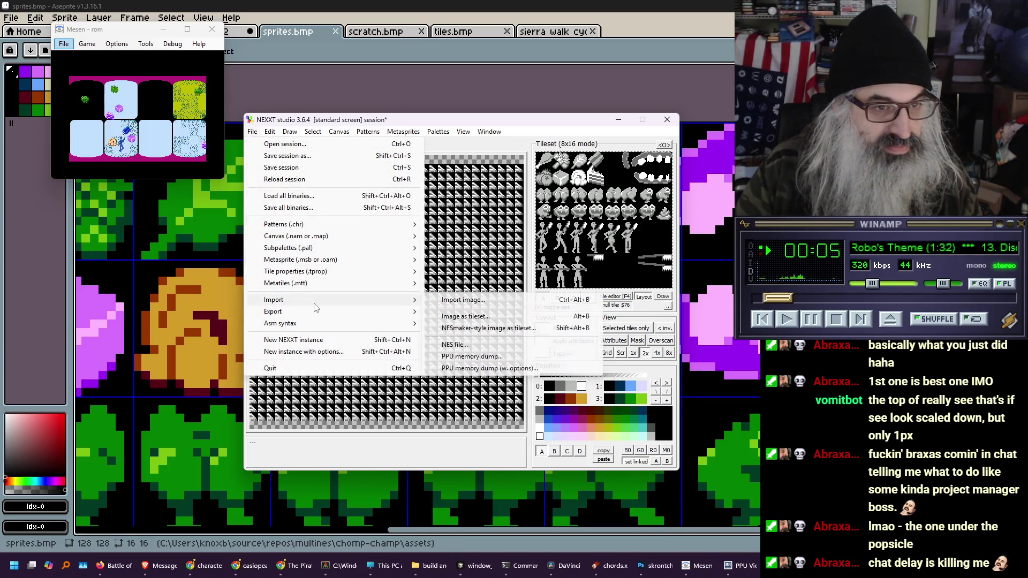
pyautogui.click(458, 303)
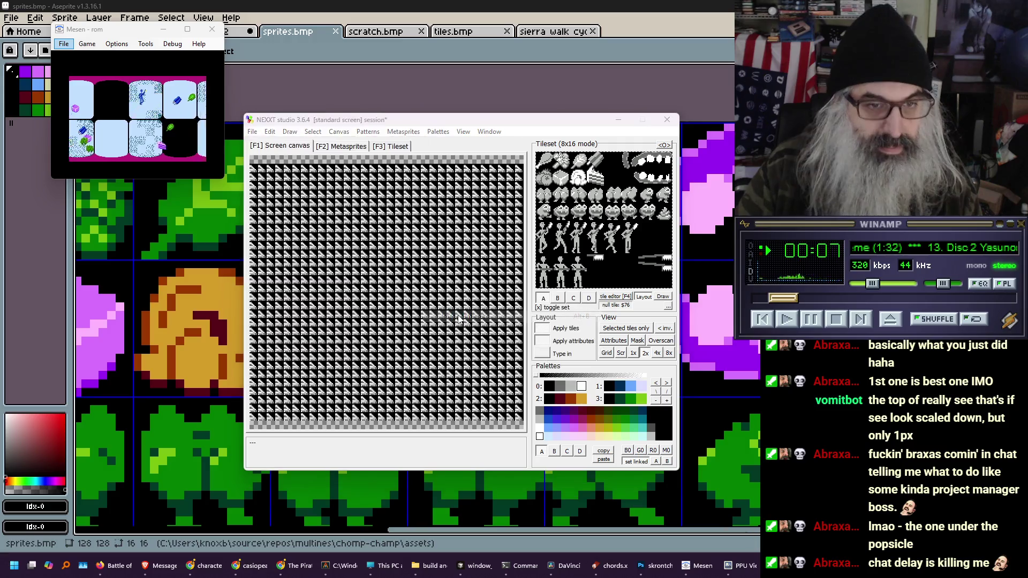
pyautogui.press('Escape')
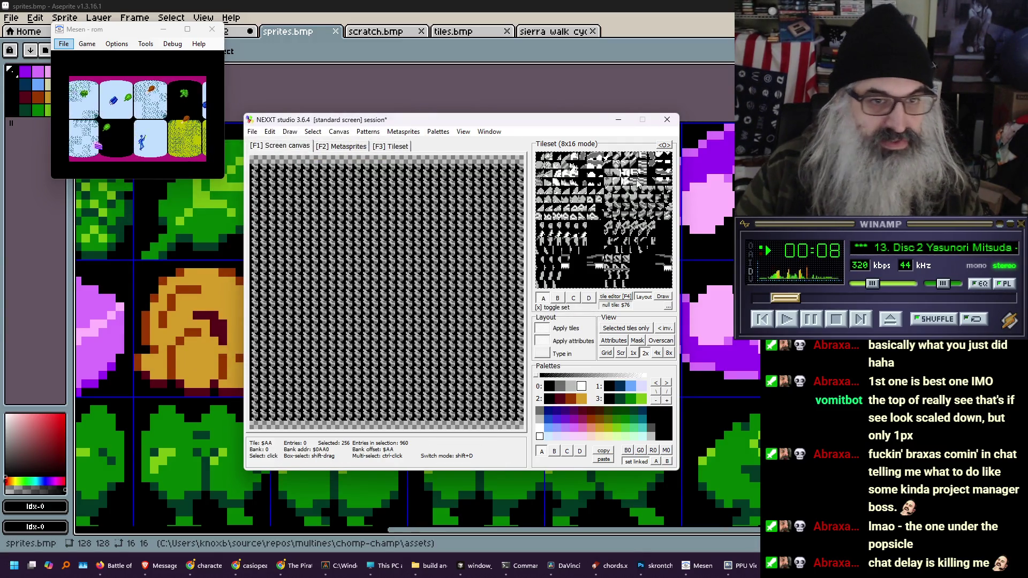
# Toggle the tileset display to normal layout and back to 8x16 mode
pyautogui.click(664, 145)
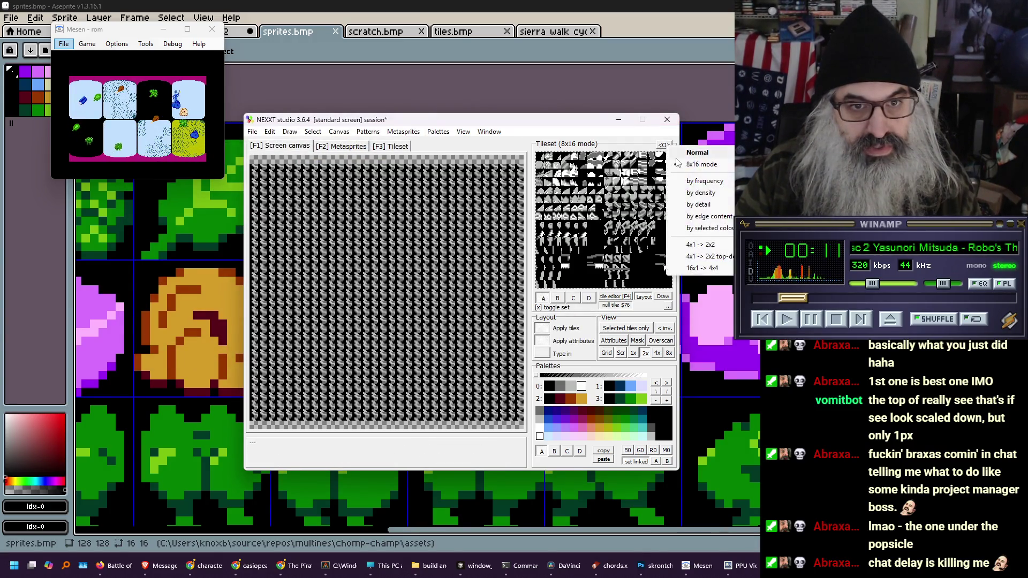
pyautogui.click(681, 160)
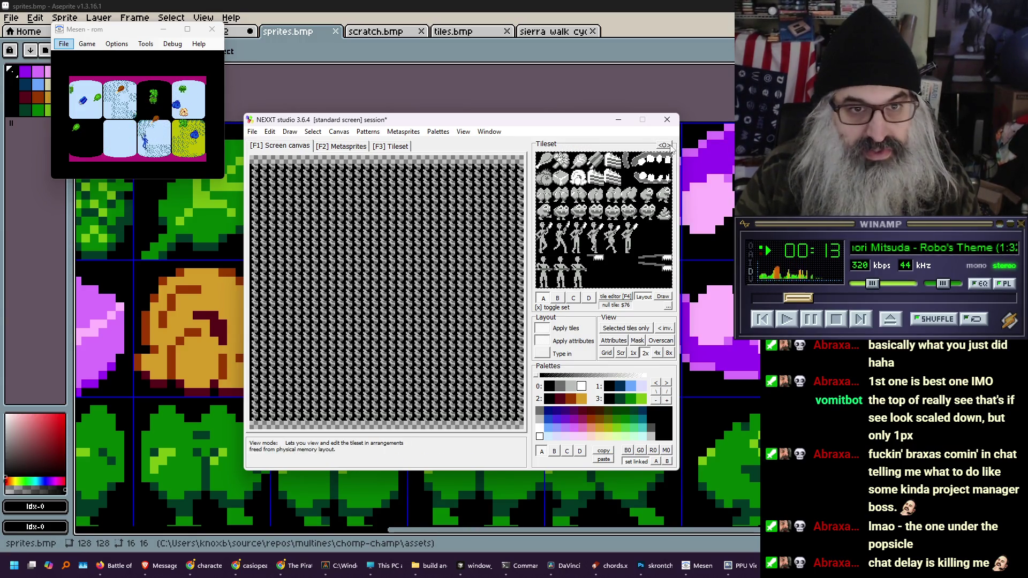
pyautogui.click(664, 144)
pyautogui.click(682, 163)
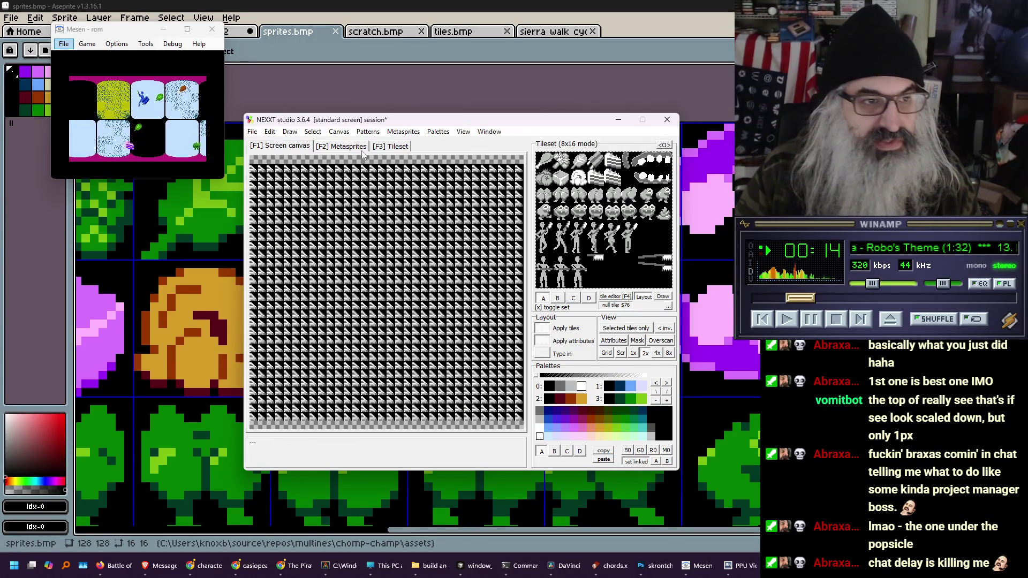
# Save the tile patterns over sprites.chr, confirming the overwrite
pyautogui.click(252, 131)
pyautogui.moveTo(321, 224)
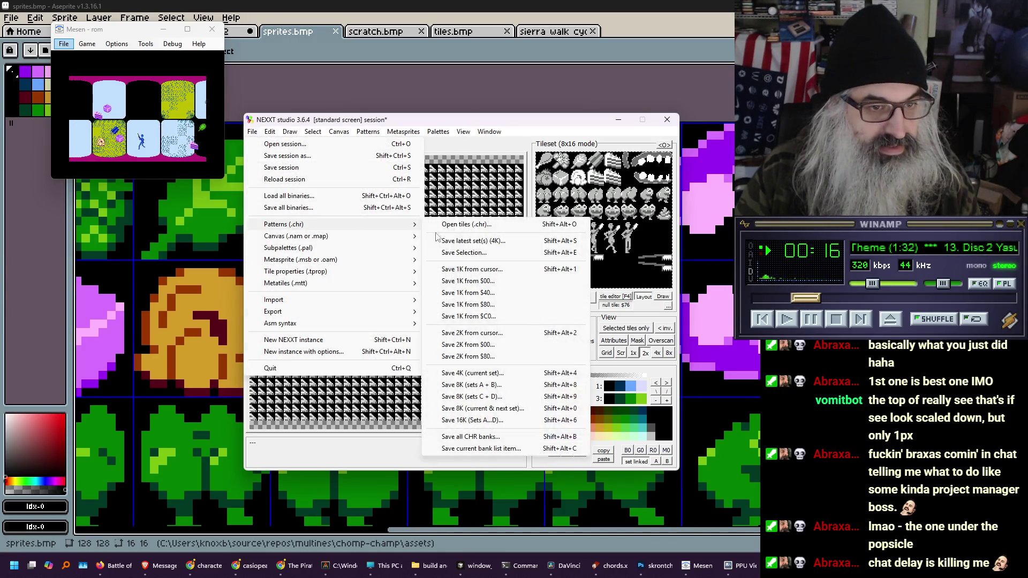
pyautogui.click(523, 373)
pyautogui.press('Return')
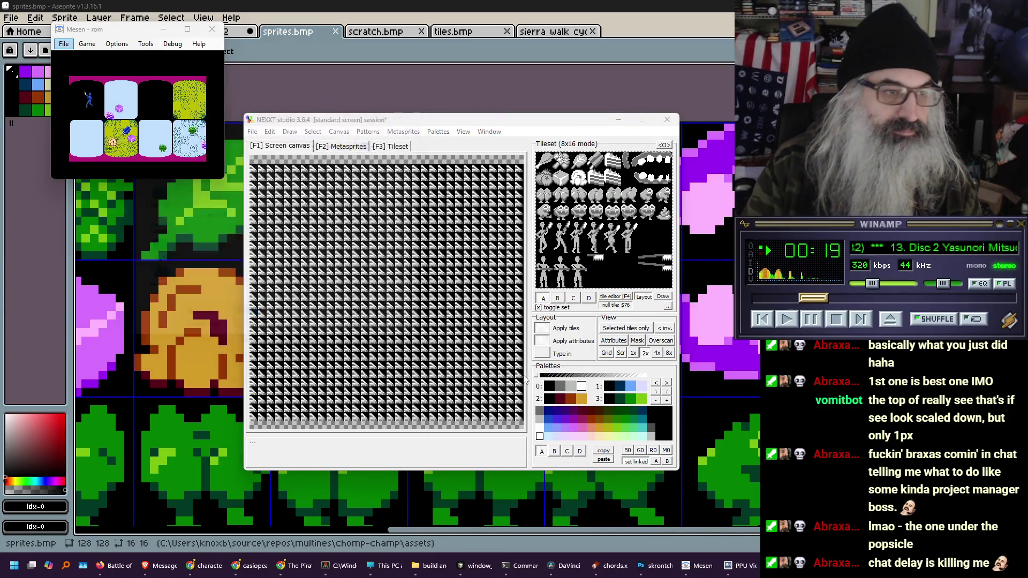
pyautogui.press('Return')
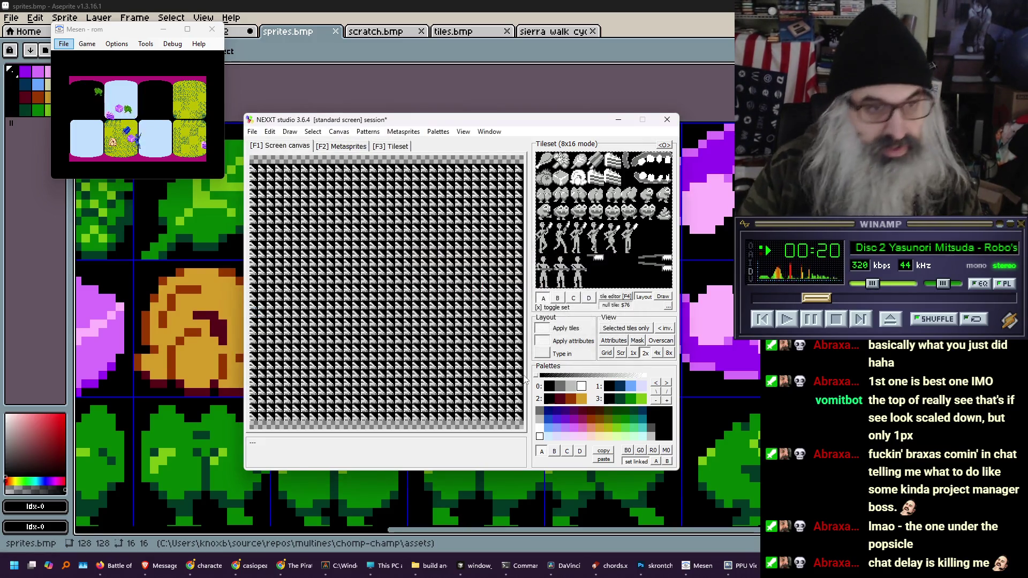
pyautogui.click(110, 31)
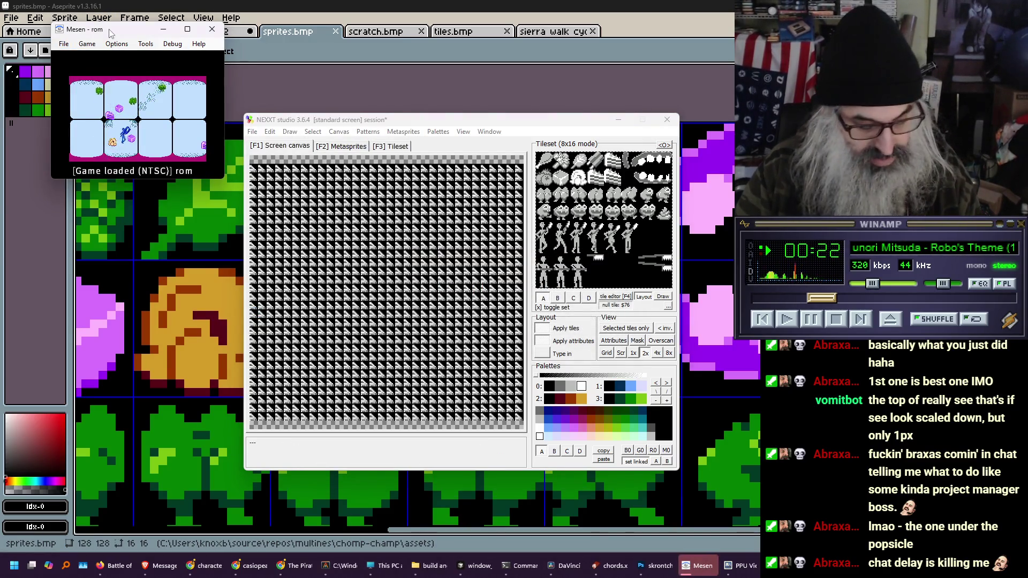
pyautogui.hotkey('alt', '4')
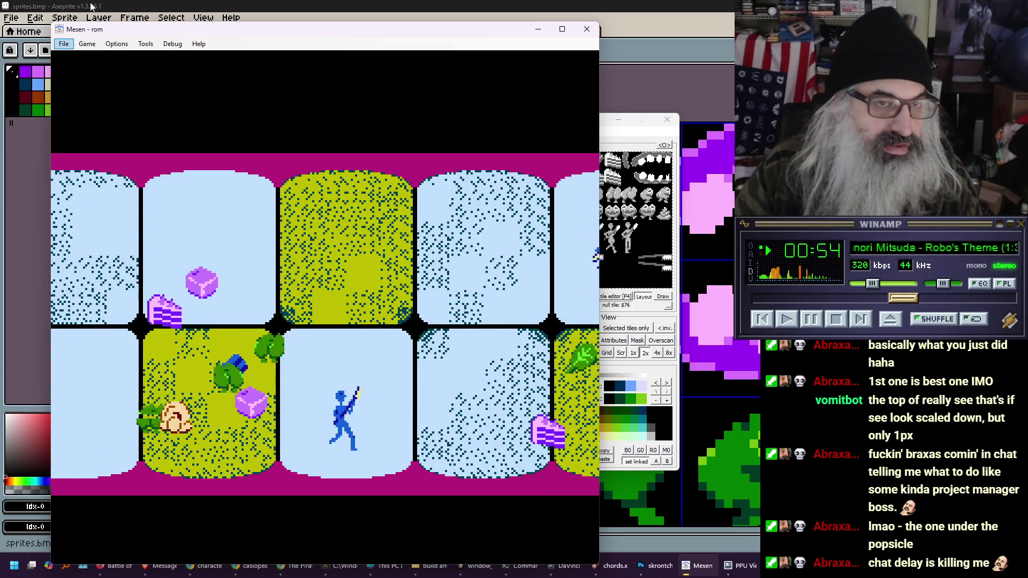
pyautogui.click(642, 47)
pyautogui.click(423, 69)
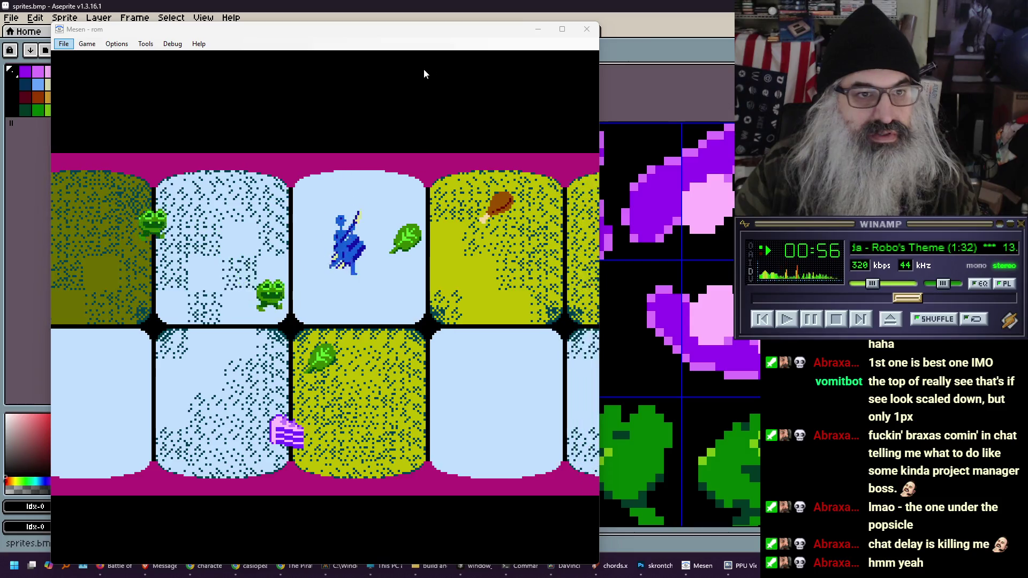
pyautogui.hotkey('alt', '1')
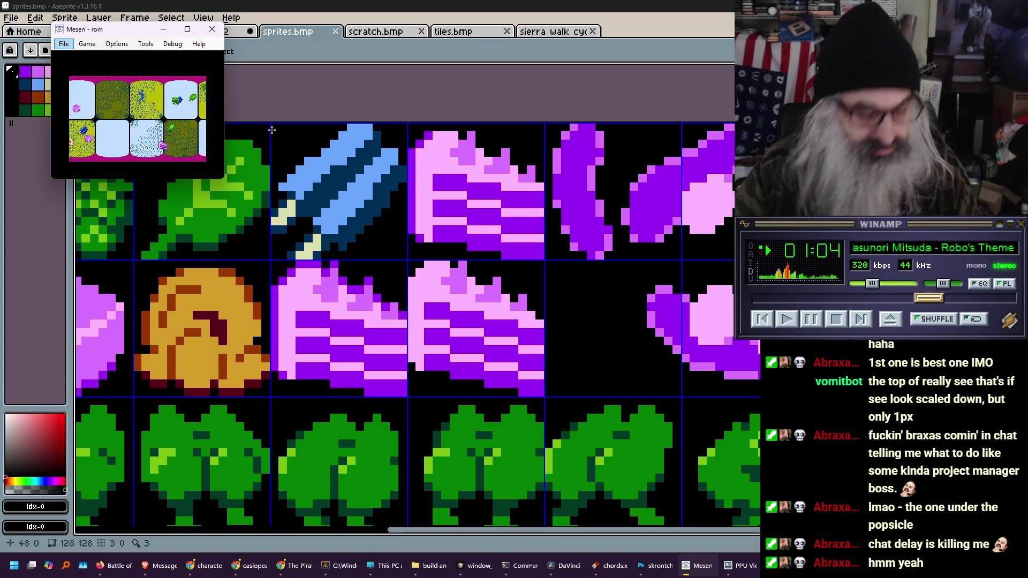
# Copy the popsicle and three-cake block two cells down on scratch.bmp
pyautogui.click(367, 62)
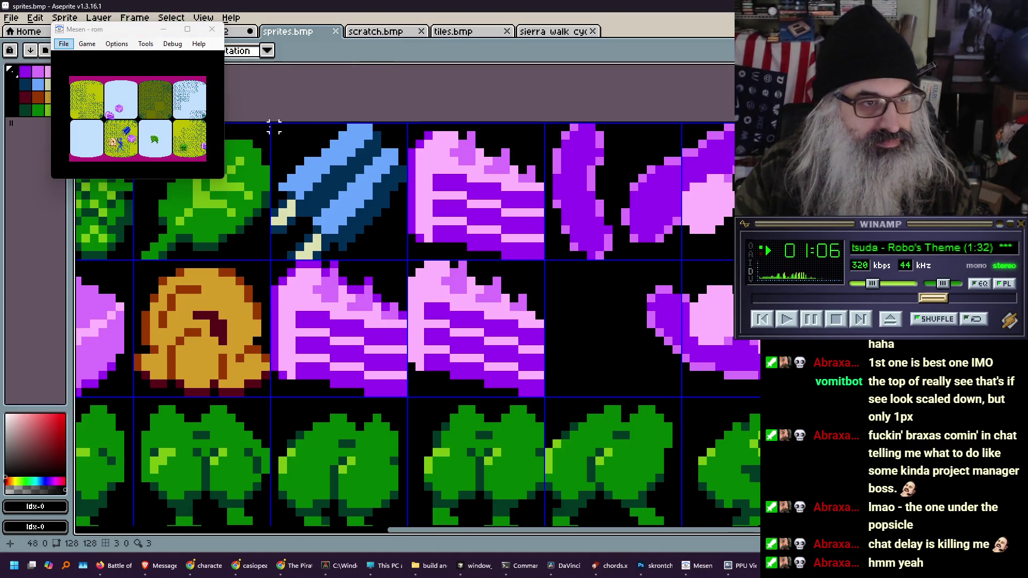
pyautogui.moveTo(274, 127)
pyautogui.mouseDown()
pyautogui.moveTo(495, 365)
pyautogui.moveTo(544, 398)
pyautogui.mouseUp()
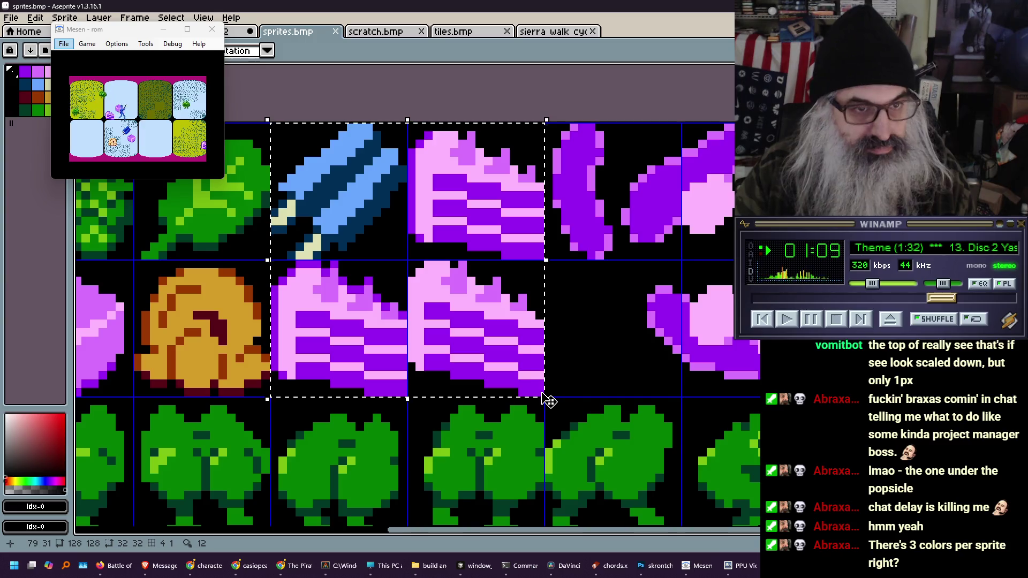
pyautogui.click(378, 36)
pyautogui.moveTo(435, 383)
pyautogui.mouseDown()
pyautogui.moveTo(583, 220)
pyautogui.moveTo(535, 206)
pyautogui.mouseUp()
pyautogui.scroll(-3, 569, 356)
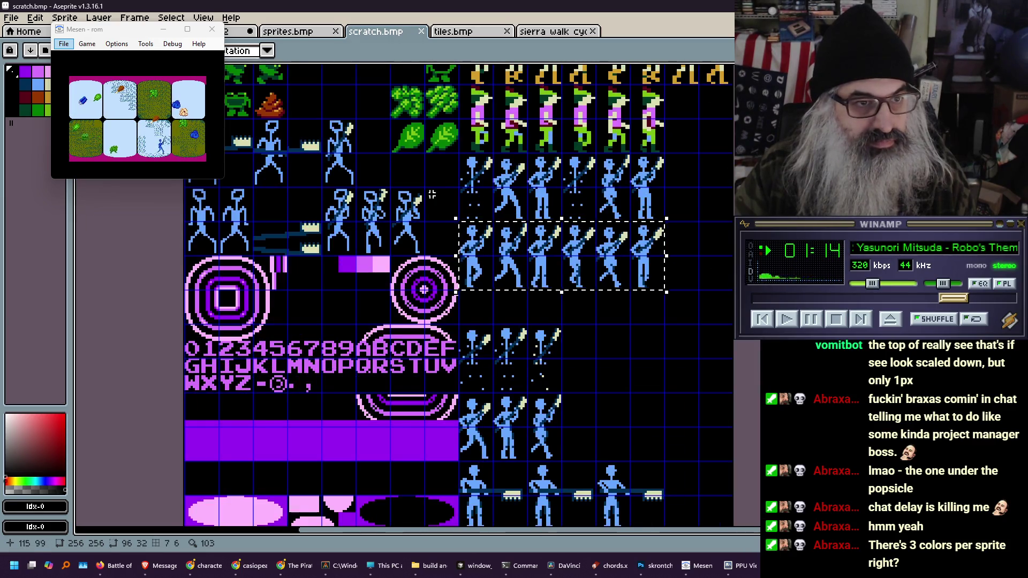
pyautogui.scroll(2, 432, 295)
pyautogui.moveTo(403, 227)
pyautogui.mouseDown()
pyautogui.moveTo(427, 286)
pyautogui.moveTo(378, 180)
pyautogui.mouseUp()
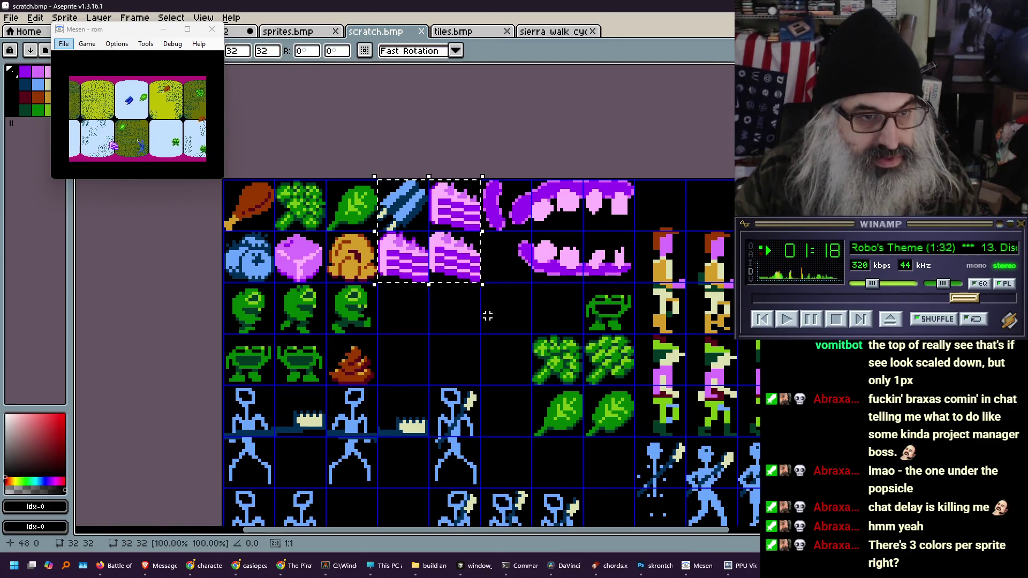
pyautogui.moveTo(462, 273); pyautogui.dragTo(459, 379)
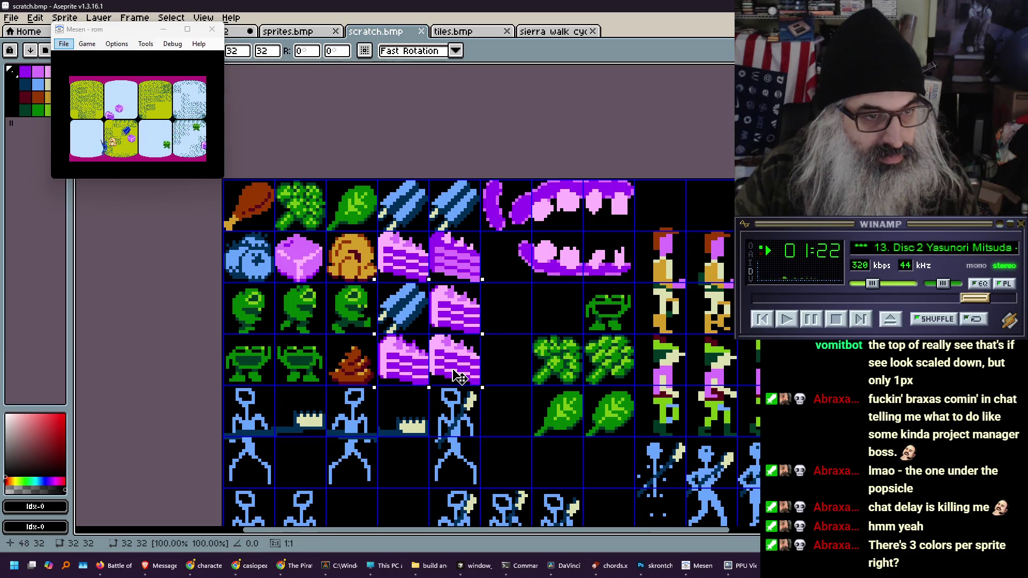
pyautogui.scroll(5, 405, 308)
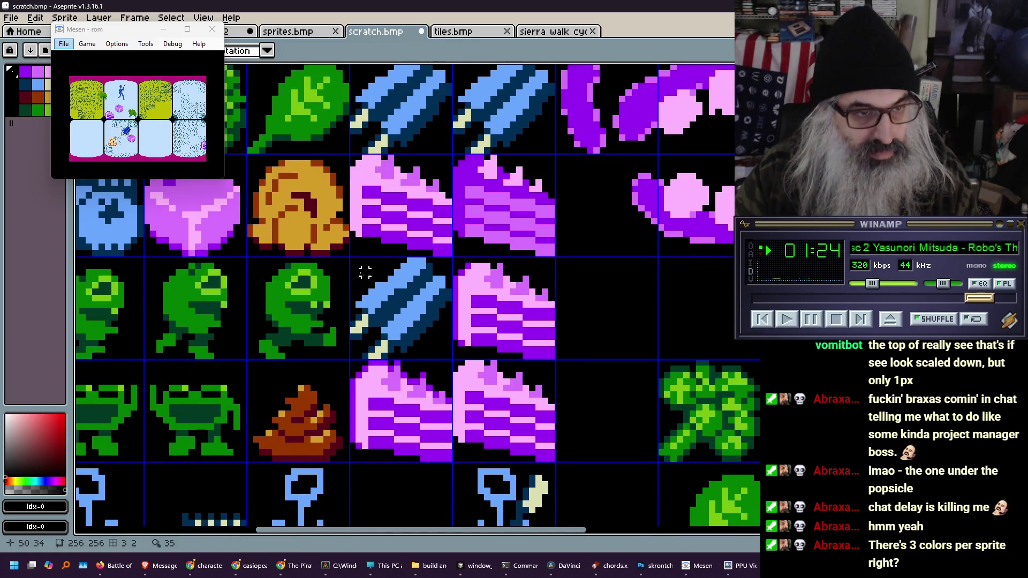
# Delete the copied popsicle and extra cake, and move the remaining cake up one cell
pyautogui.moveTo(349, 257); pyautogui.dragTo(452, 360)
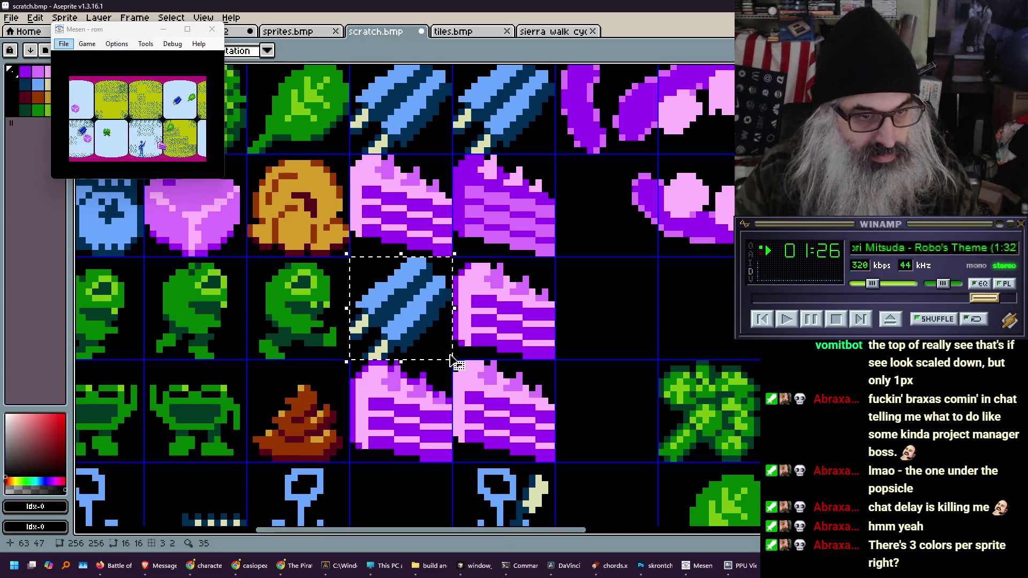
pyautogui.hotkey('ctrl', 'x')
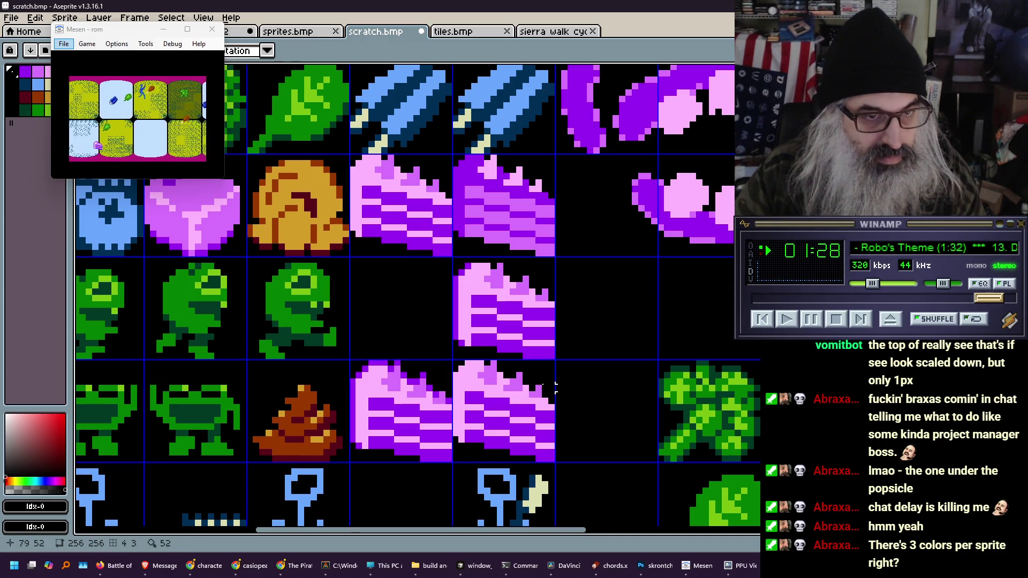
pyautogui.moveTo(454, 362); pyautogui.dragTo(552, 459)
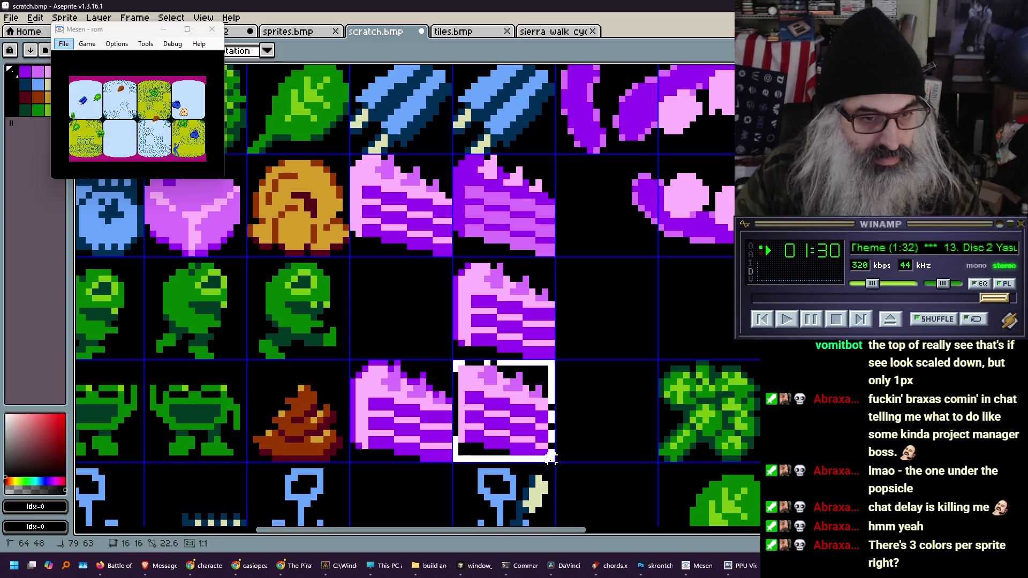
pyautogui.hotkey('ctrl', 'x')
pyautogui.moveTo(352, 363); pyautogui.dragTo(452, 462)
pyautogui.moveTo(438, 452)
pyautogui.mouseDown()
pyautogui.moveTo(429, 419)
pyautogui.moveTo(436, 349)
pyautogui.mouseUp()
pyautogui.click(474, 289)
pyautogui.moveTo(454, 260); pyautogui.dragTo(559, 363)
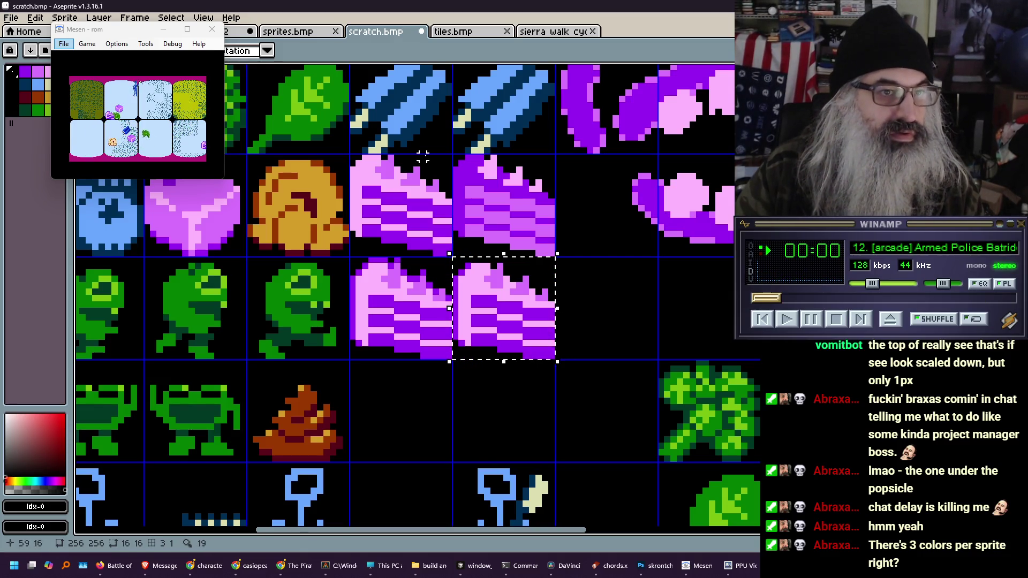
# Save scratch.bmp, then paste the purple cake slice into sprites.bmp's second-row cell and save it
pyautogui.hotkey('ctrl', 's')
pyautogui.click(298, 31)
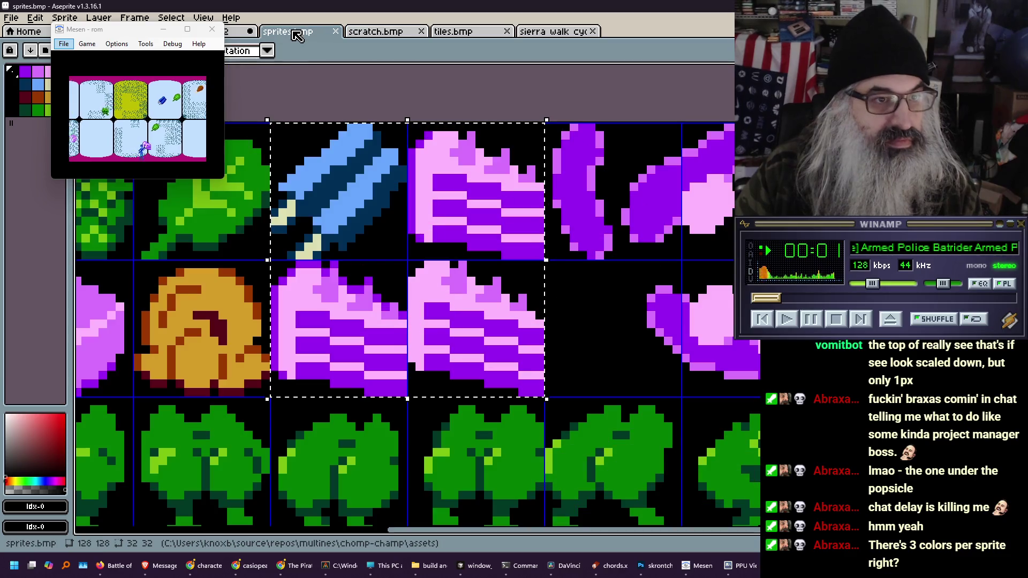
pyautogui.hotkey('ctrl', 'v')
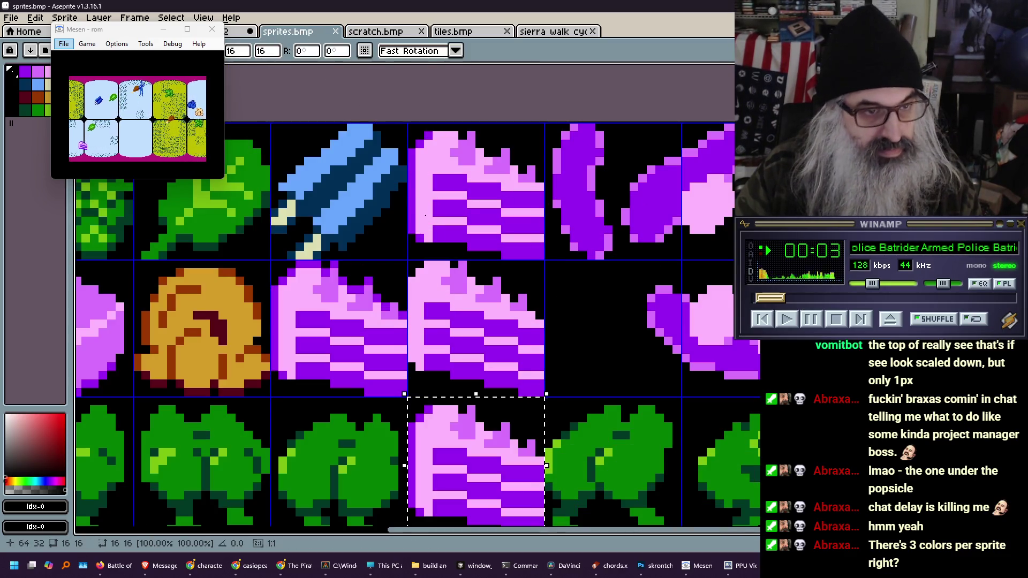
pyautogui.moveTo(479, 496)
pyautogui.mouseDown()
pyautogui.moveTo(413, 408)
pyautogui.moveTo(346, 350)
pyautogui.mouseUp()
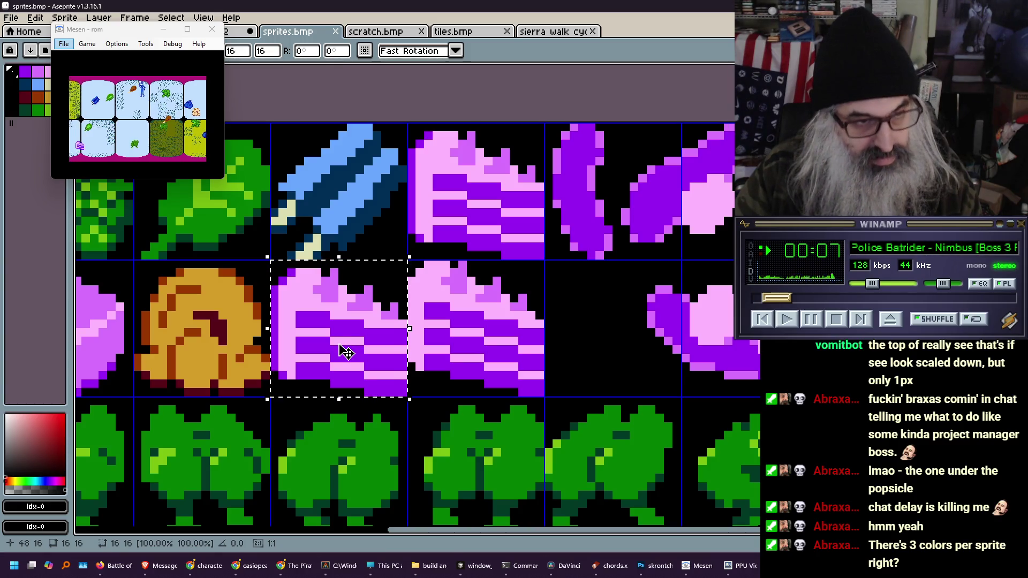
pyautogui.hotkey('ctrl', 's')
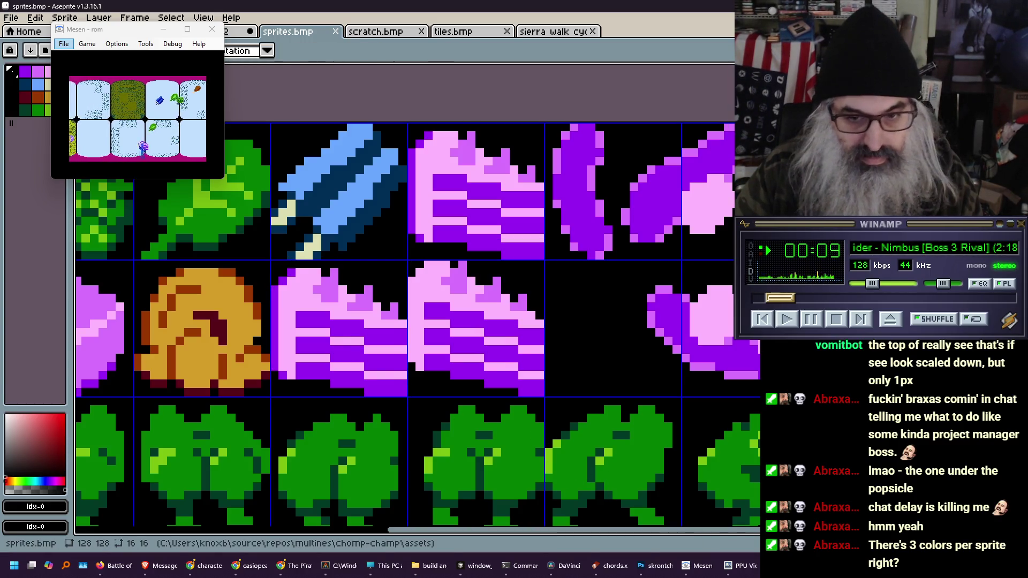
# Import the updated sprites.bmp image as the tileset in NEXXT studio
pyautogui.click(748, 570)
pyautogui.moveTo(669, 567)
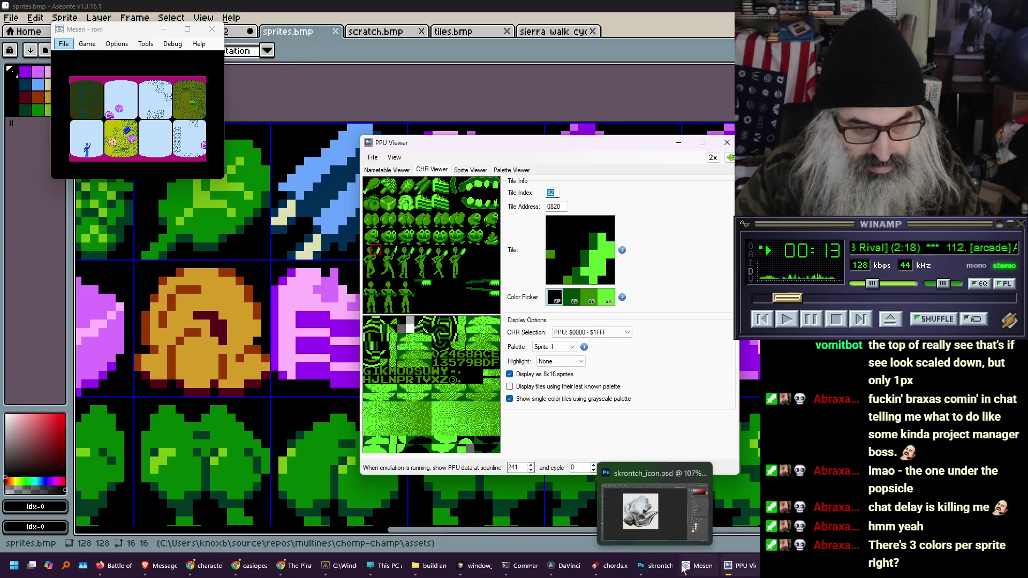
pyautogui.click(777, 567)
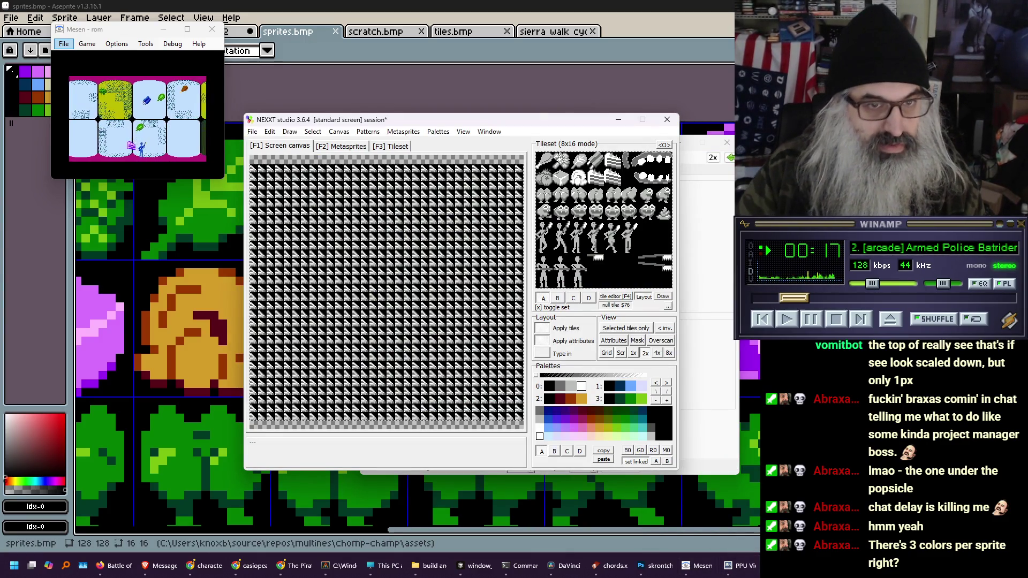
pyautogui.click(251, 132)
pyautogui.moveTo(407, 300)
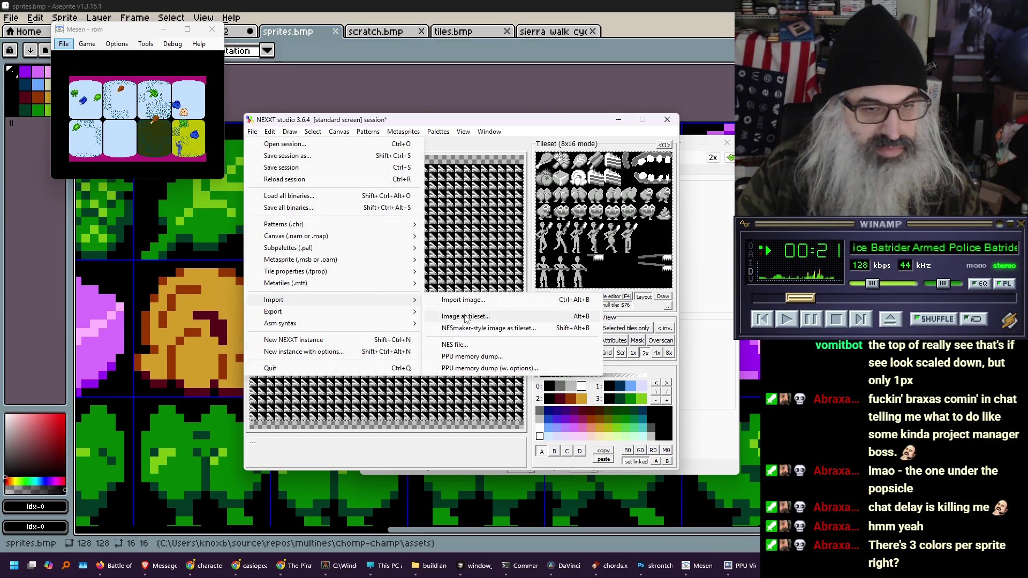
pyautogui.click(466, 317)
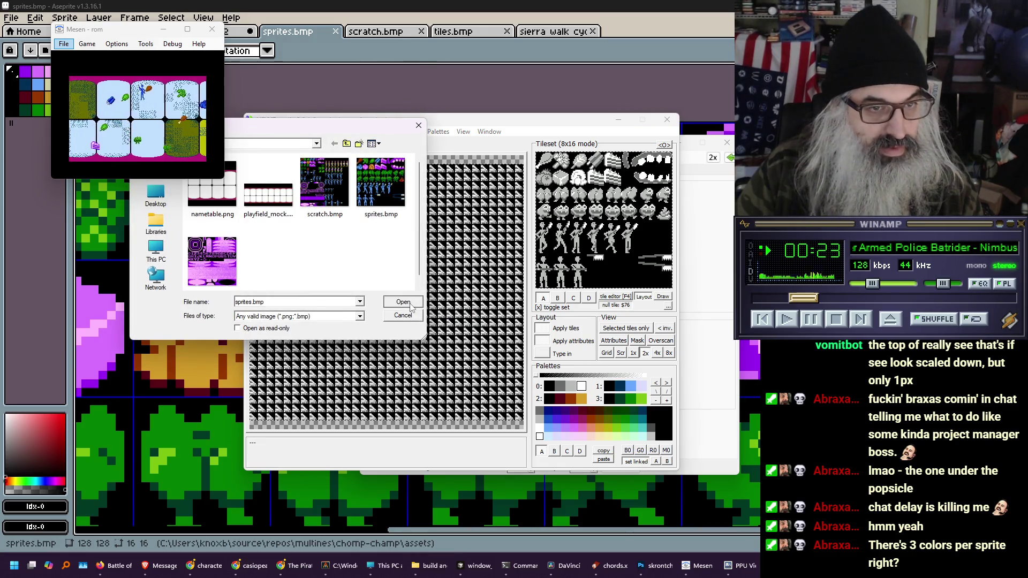
pyautogui.click(411, 306)
# Toggle the tileset between normal and 8x16 layout, select all 256 tiles, and finish in 8x16 mode
pyautogui.click(664, 146)
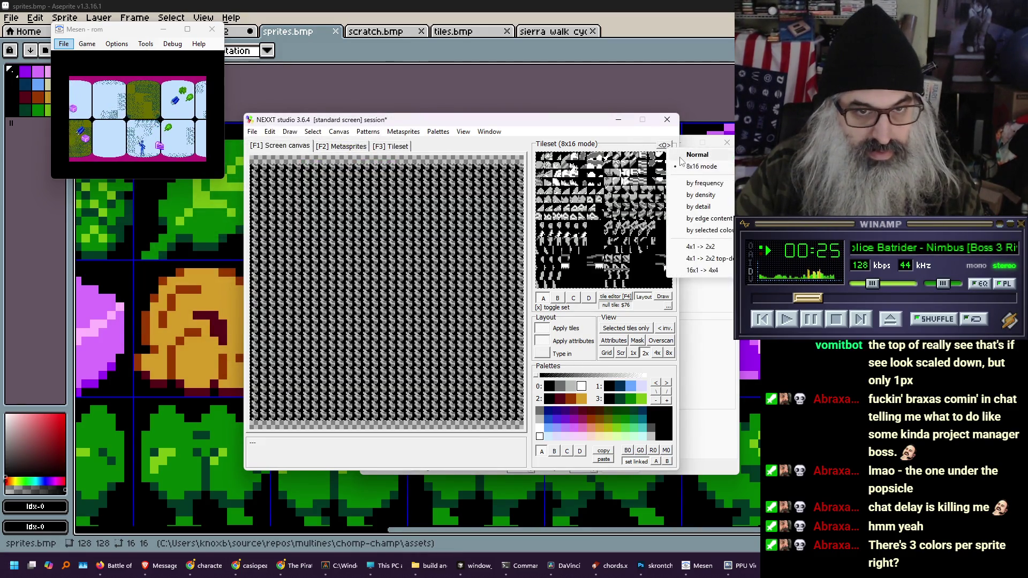
pyautogui.click(682, 161)
pyautogui.click(665, 145)
pyautogui.click(683, 161)
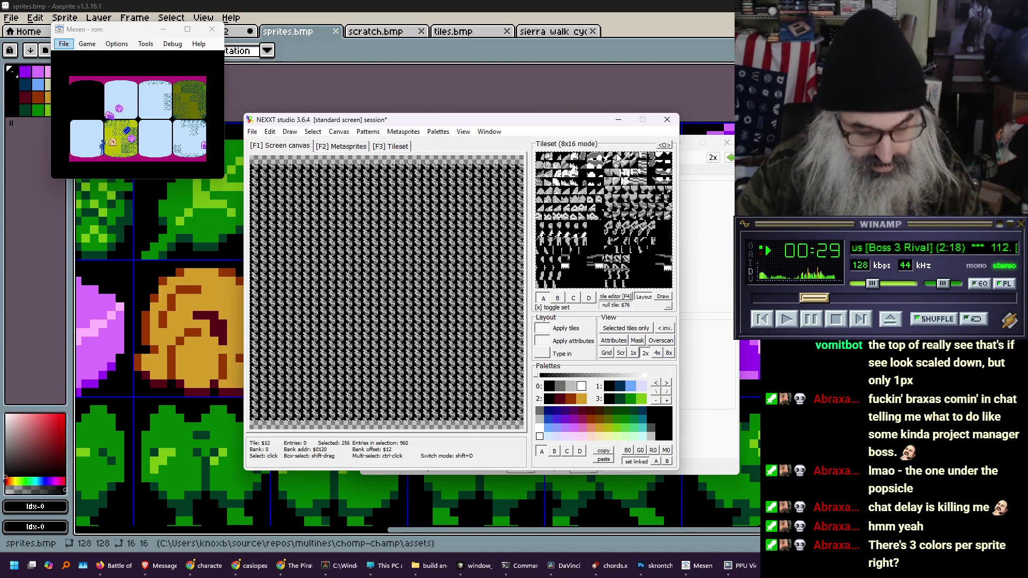
pyautogui.click(664, 145)
pyautogui.click(684, 152)
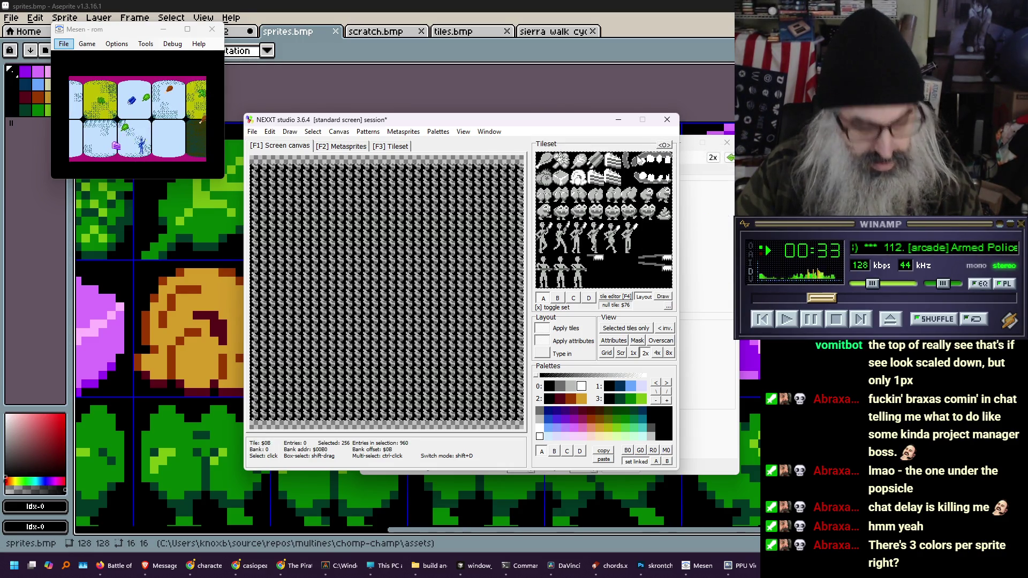
pyautogui.click(664, 145)
pyautogui.click(684, 162)
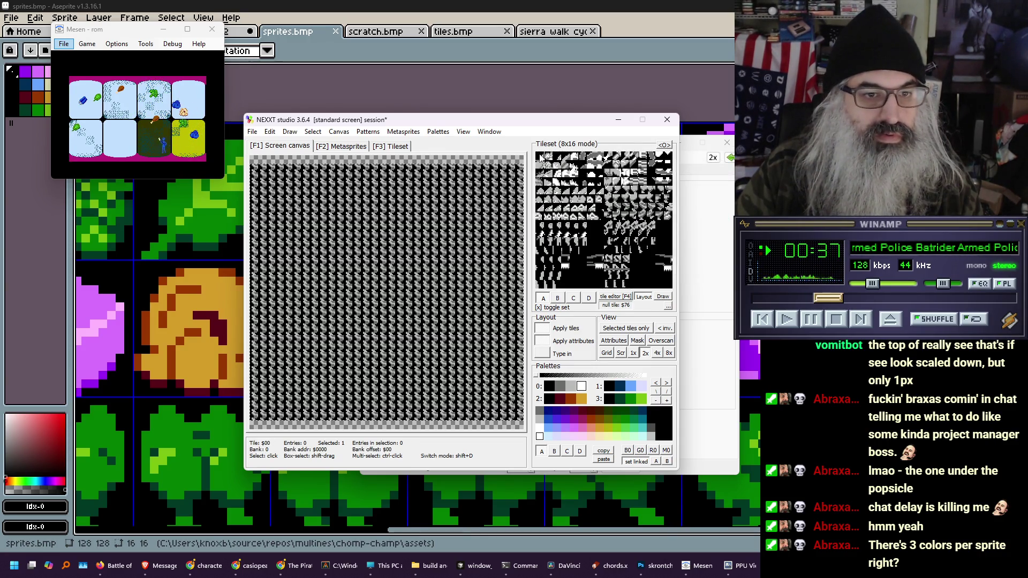
pyautogui.click(664, 145)
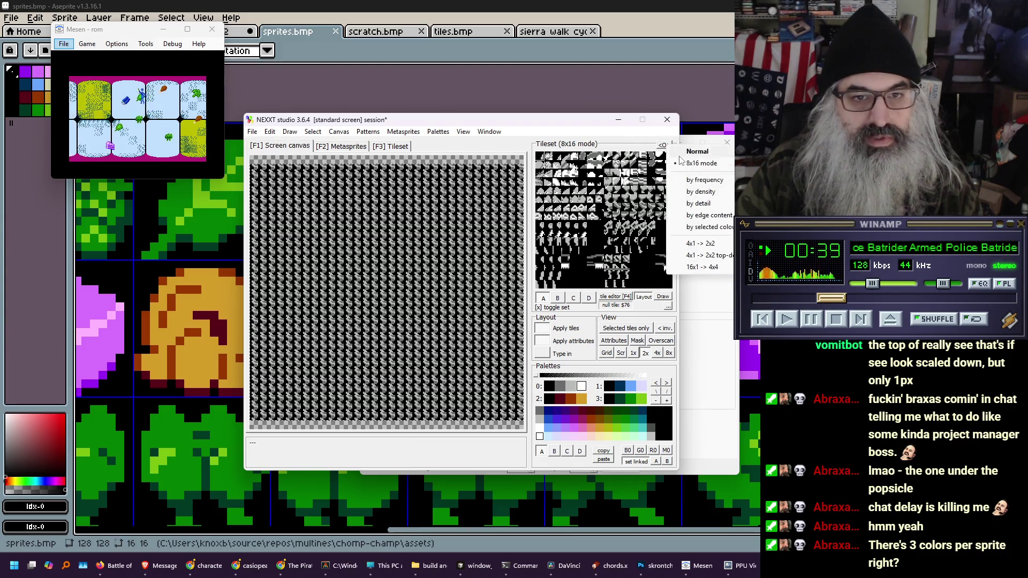
pyautogui.click(684, 154)
pyautogui.moveTo(539, 155); pyautogui.dragTo(671, 286)
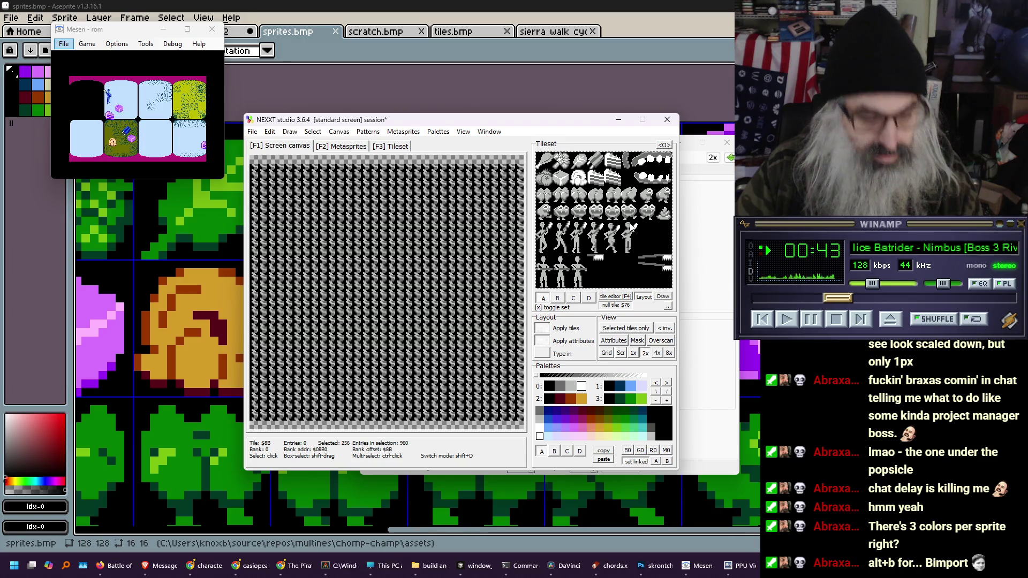
pyautogui.click(665, 145)
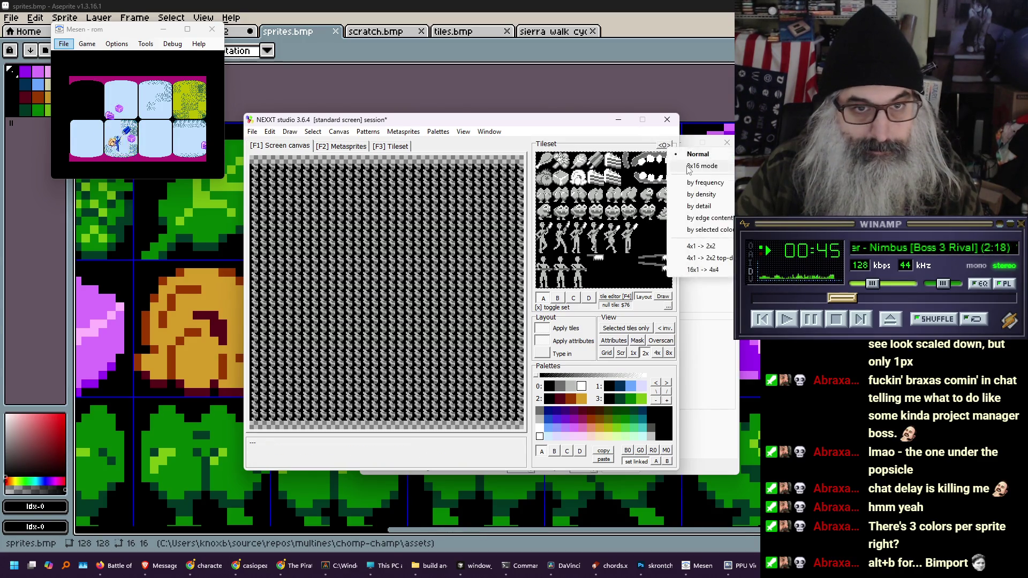
pyautogui.click(686, 154)
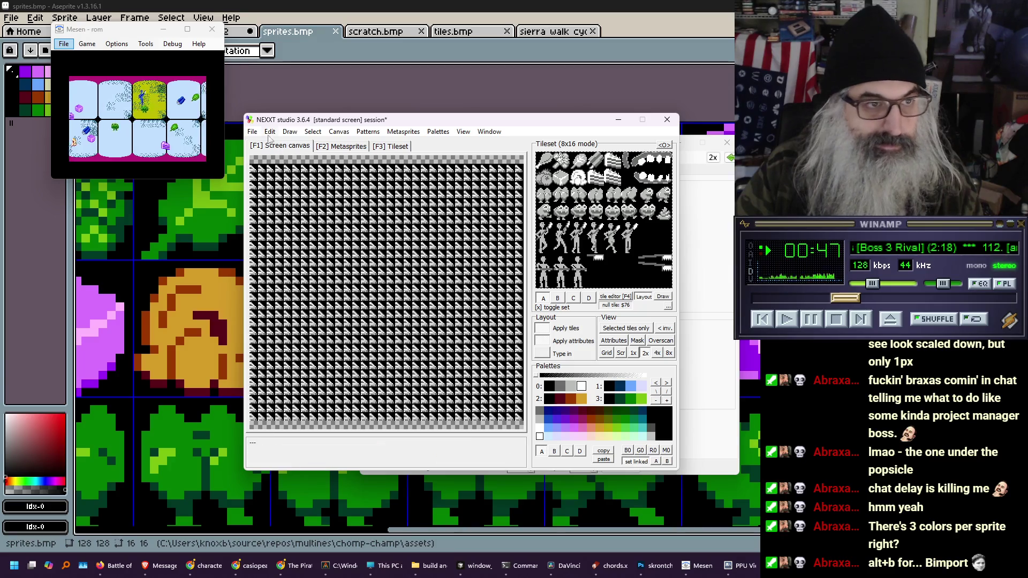
# Save the 4K pattern set over sprites.chr
pyautogui.click(270, 132)
pyautogui.moveTo(250, 134)
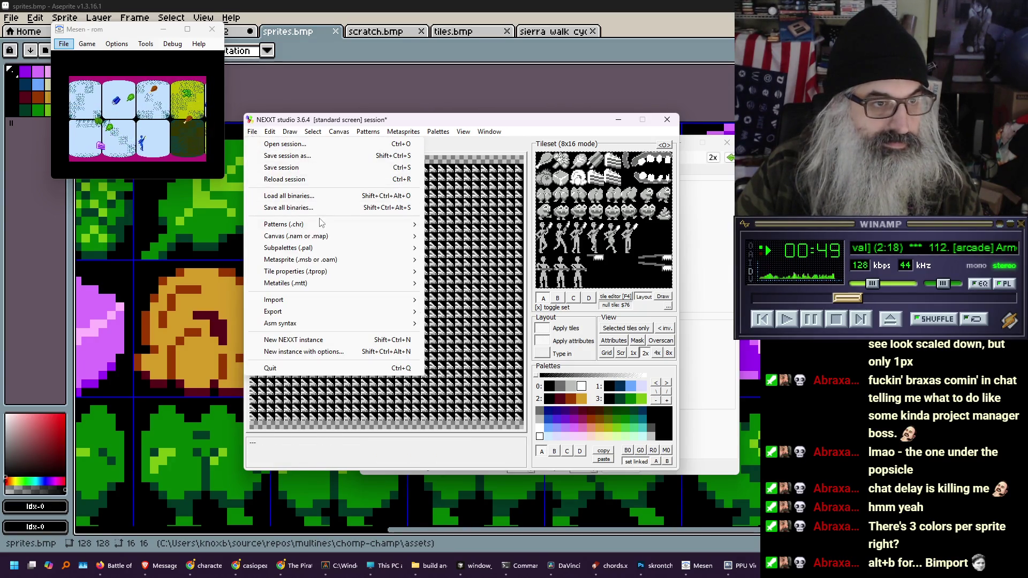
pyautogui.moveTo(375, 224)
pyautogui.click(518, 374)
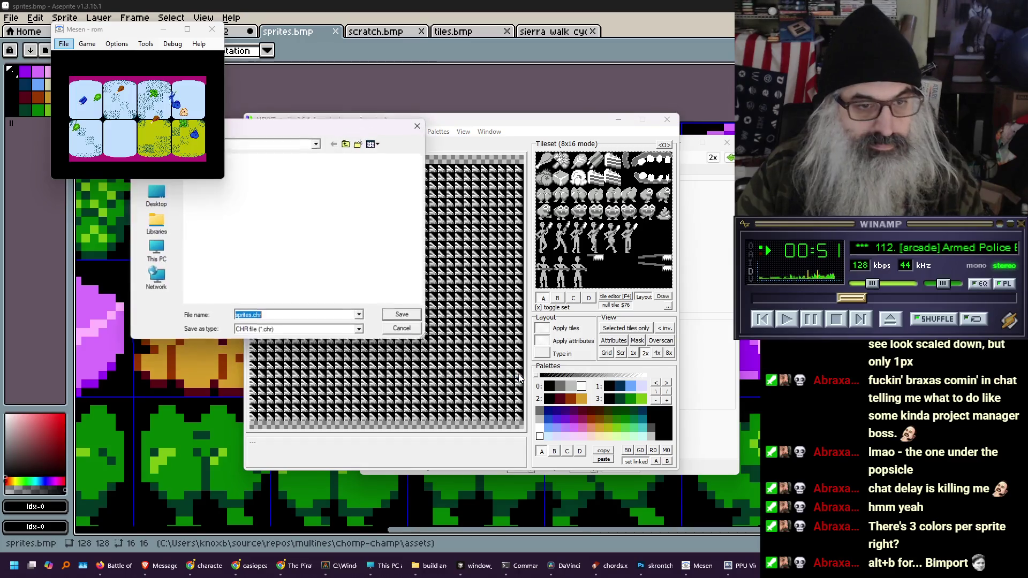
pyautogui.press('Return')
pyautogui.press('Return')
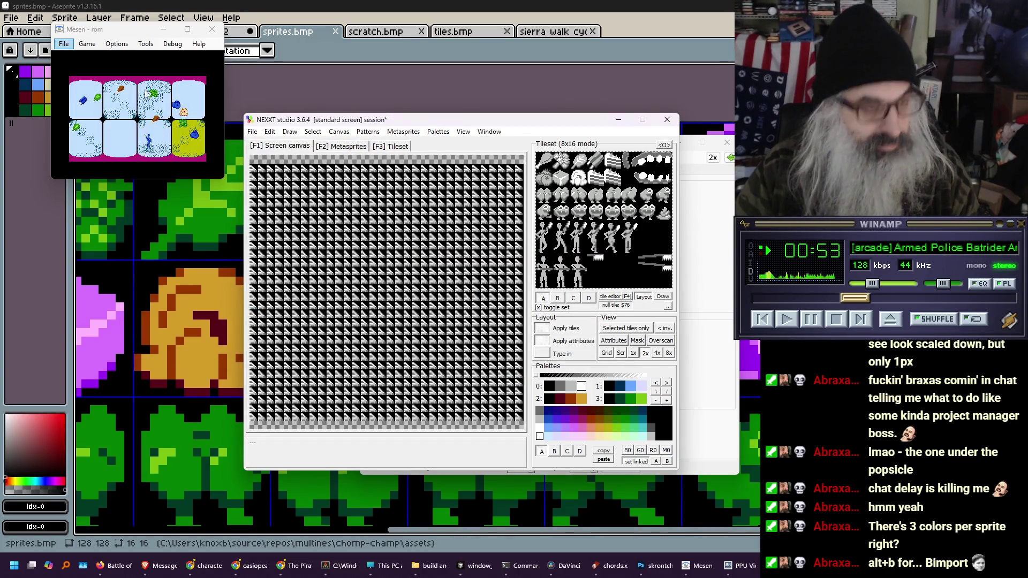
pyautogui.click(148, 93)
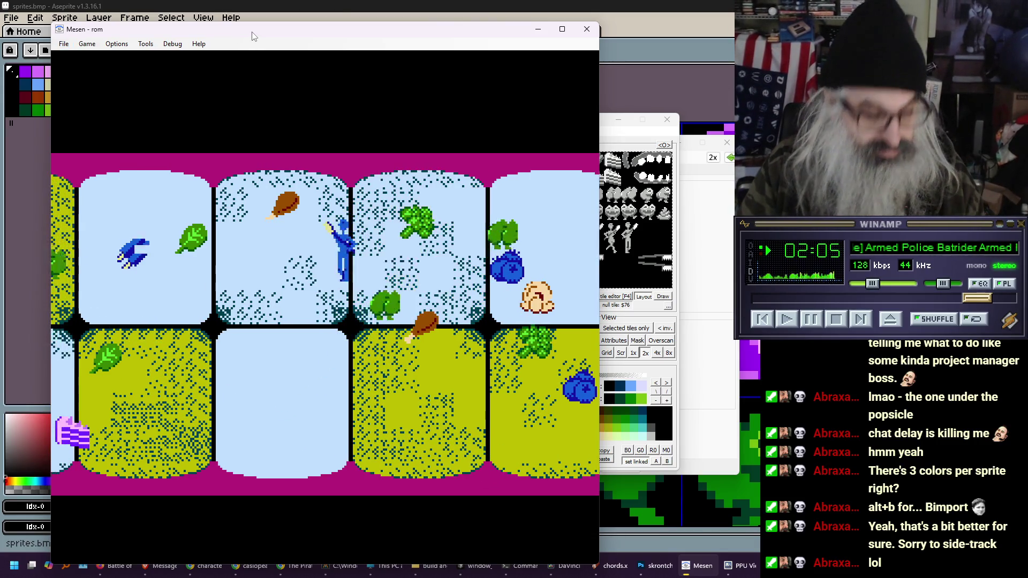
# Shrink Mesen's game view from 4x to 2x with Alt+2 to reveal the editors
pyautogui.hotkey('alt', '2')
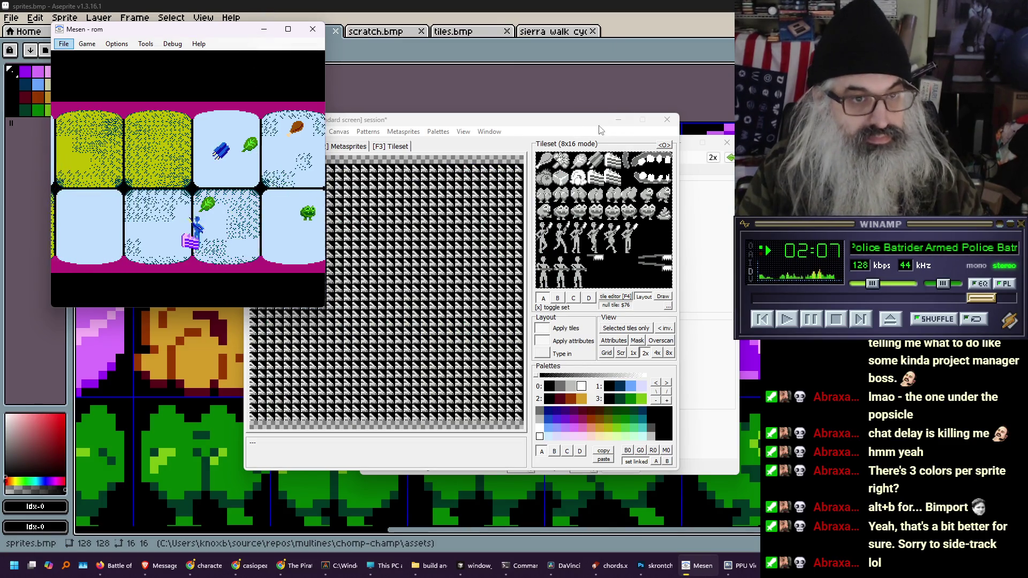
# Cut the two pink cake tiles out of the sprites.bmp sheet
pyautogui.click(619, 119)
pyautogui.moveTo(498, 220); pyautogui.dragTo(611, 161)
pyautogui.scroll(-3, 610, 161)
pyautogui.scroll(1, 592, 188)
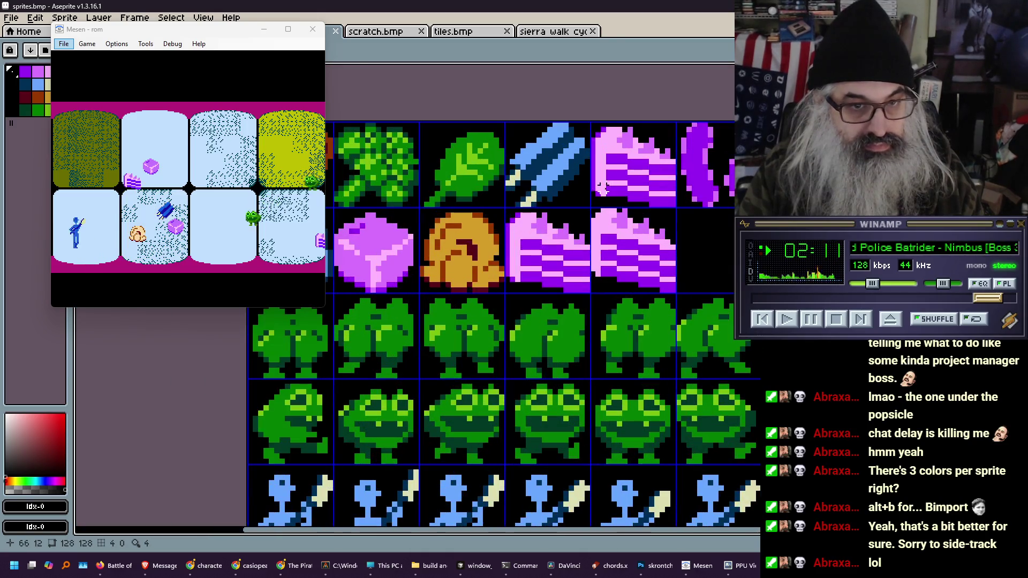
pyautogui.moveTo(592, 123); pyautogui.dragTo(675, 294)
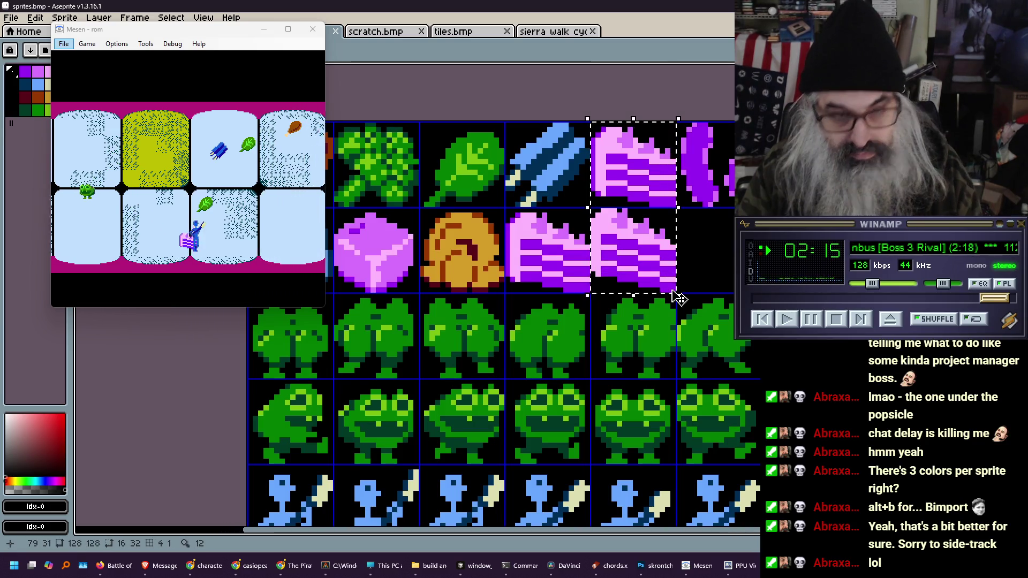
pyautogui.hotkey('ctrl', 'x')
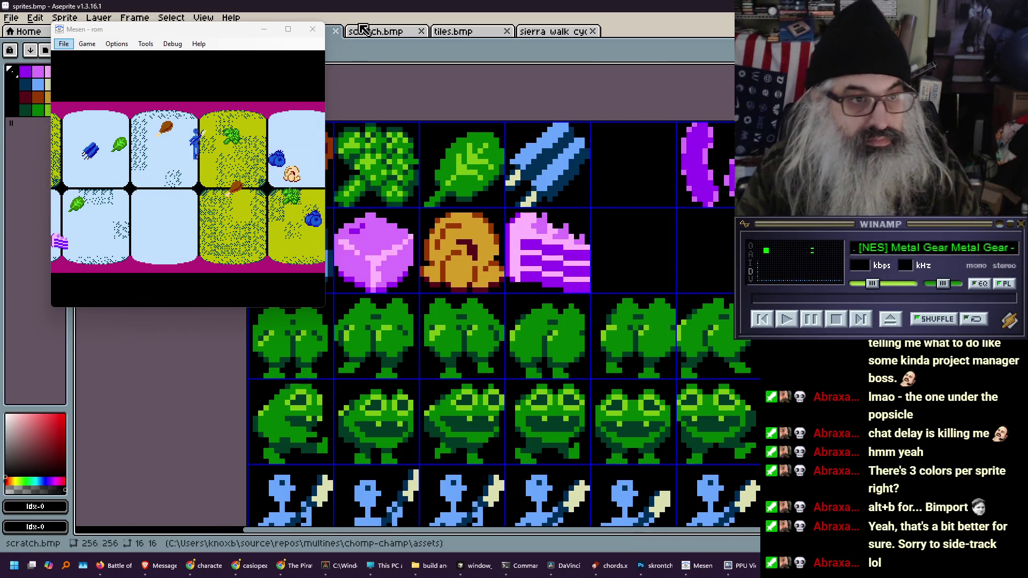
# Paste the cake pair into scratch.bmp and select the lower-right cake tile
pyautogui.click(370, 34)
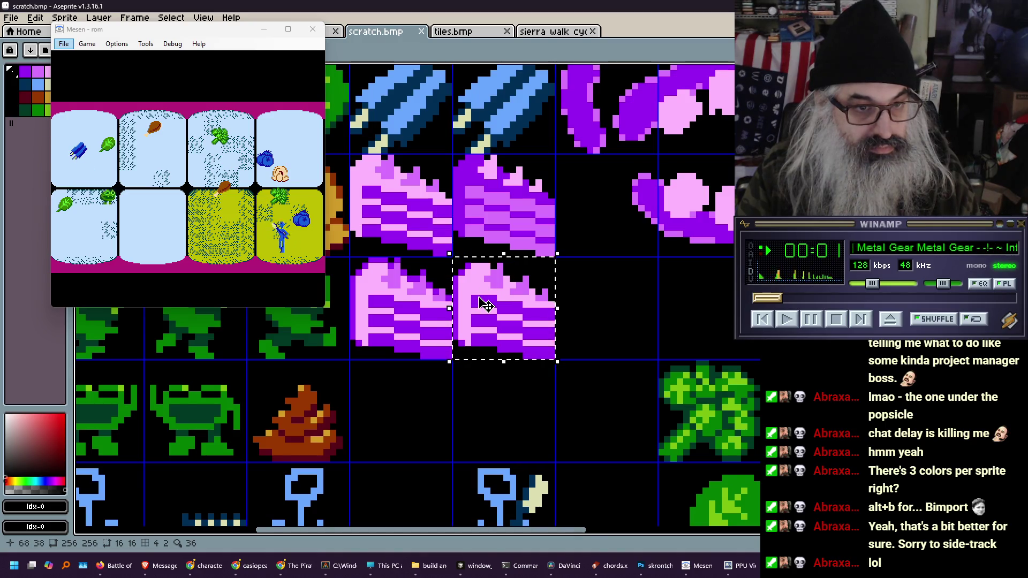
pyautogui.moveTo(482, 300); pyautogui.dragTo(509, 296)
pyautogui.click(647, 298)
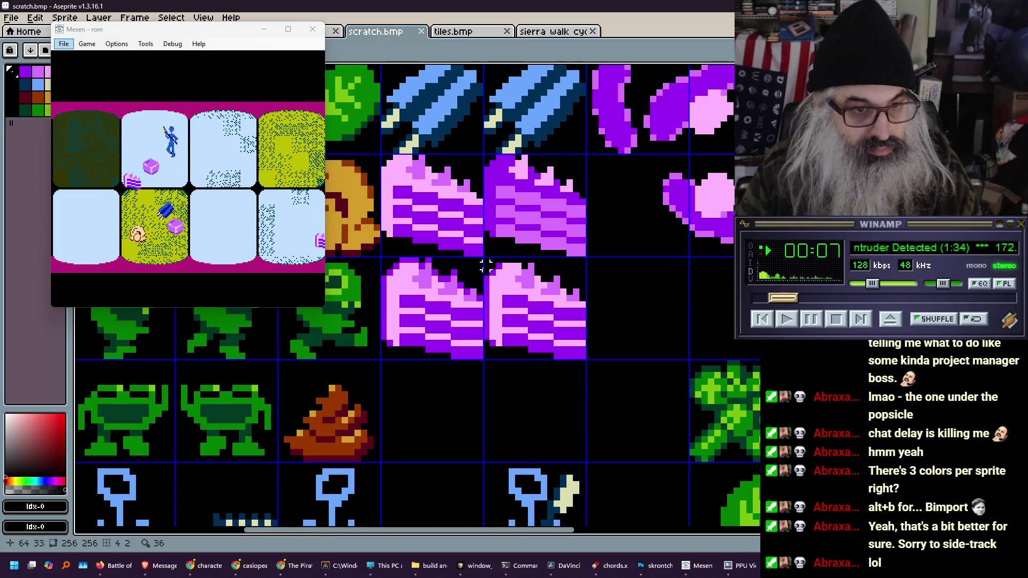
pyautogui.moveTo(485, 261)
pyautogui.mouseDown()
pyautogui.moveTo(587, 362)
pyautogui.moveTo(652, 339)
pyautogui.moveTo(558, 345)
pyautogui.mouseUp()
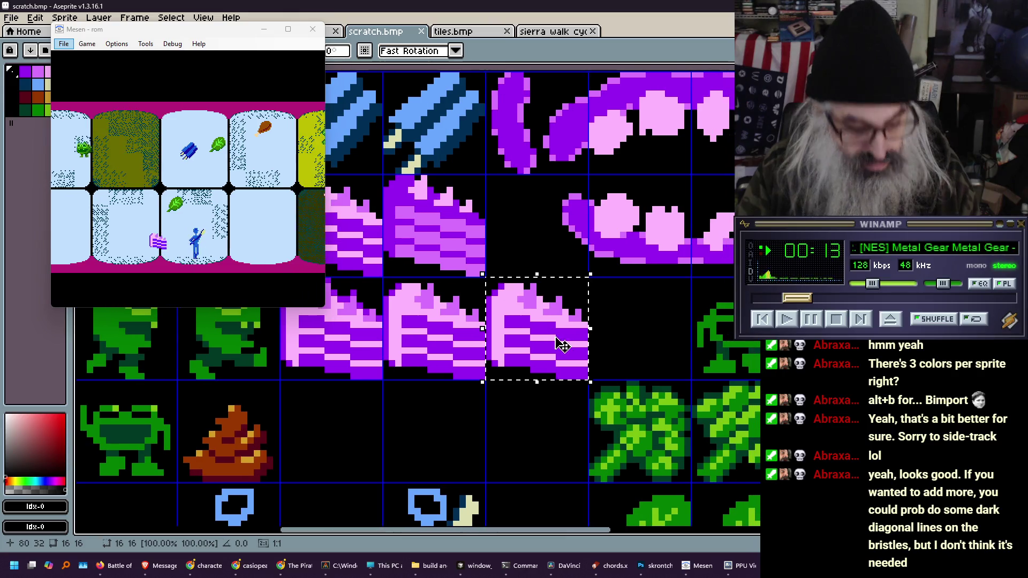
# Duplicate the cake tile beside the pair and shift its top strip one pixel left
pyautogui.hotkey('ctrl', 'd')
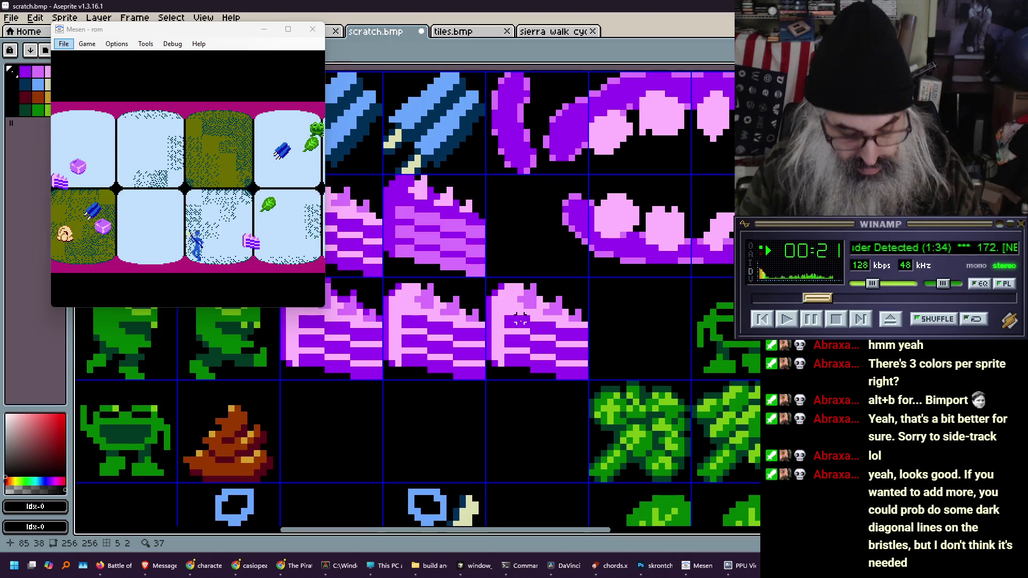
pyautogui.moveTo(520, 284); pyautogui.dragTo(581, 315)
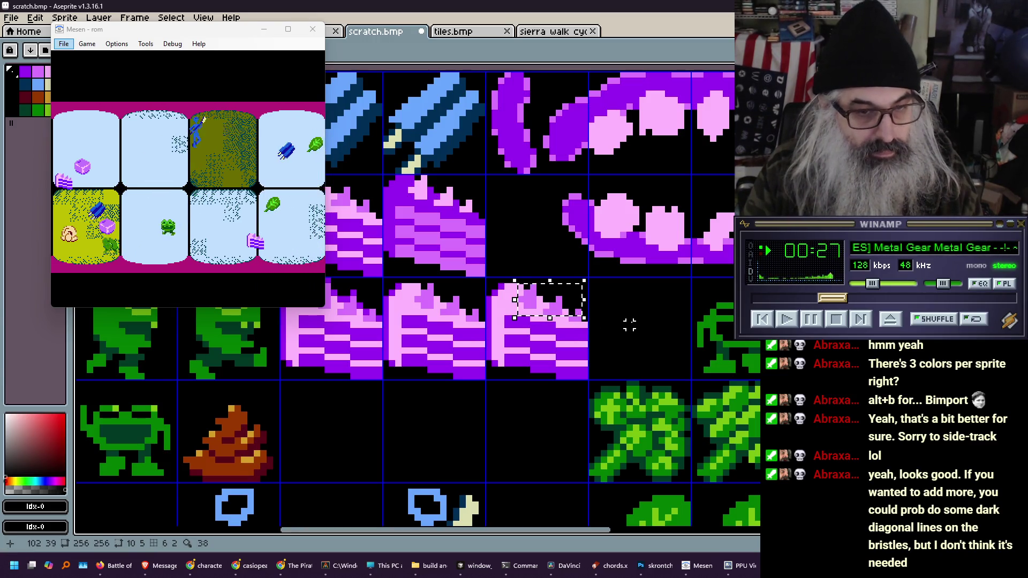
pyautogui.press('Left')
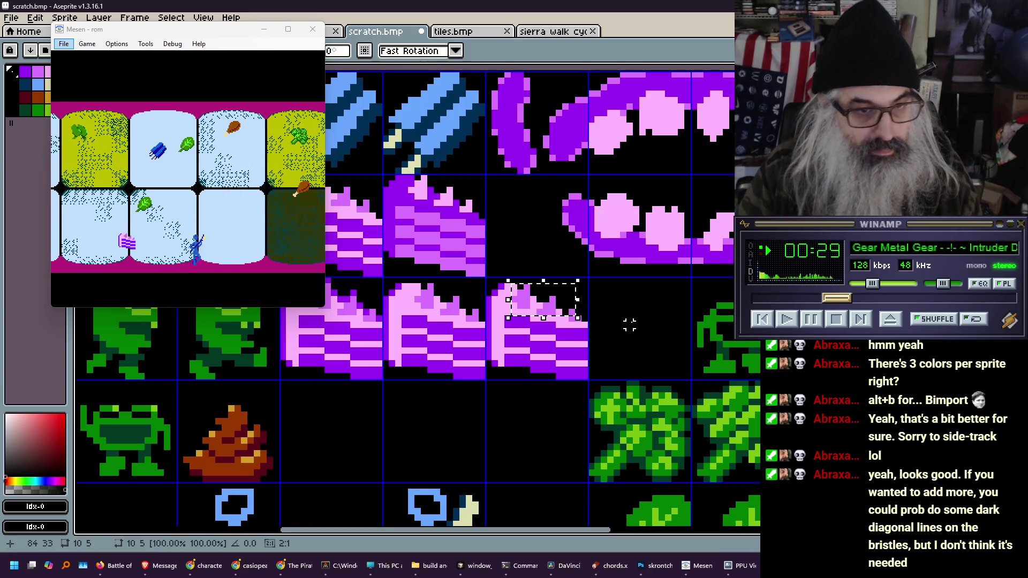
pyautogui.hotkey('ctrl', 'd')
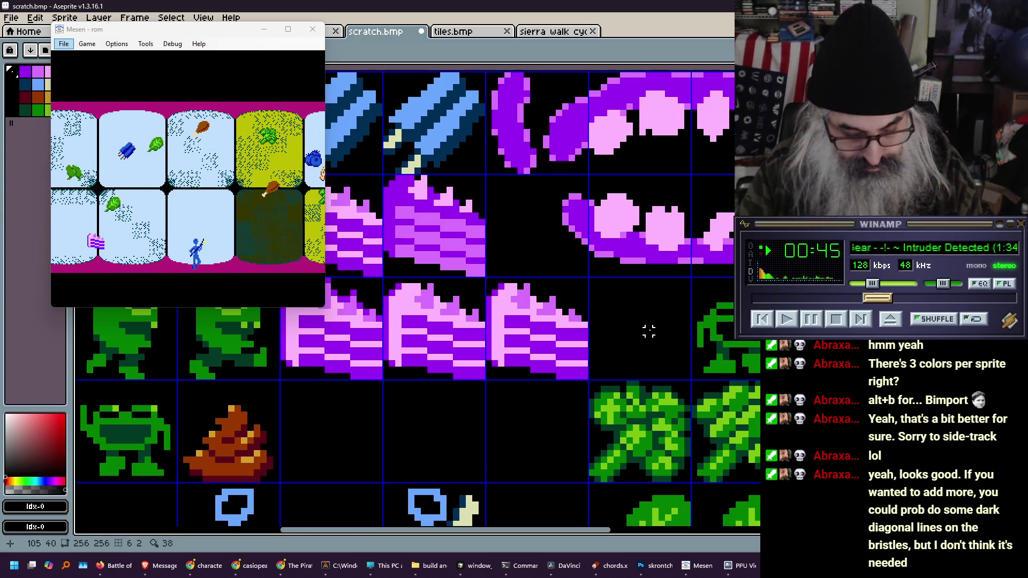
# Repaint a few stripe pixels of the third cake purple and pink, discarding a stray black edge column
pyautogui.press('b')
pyautogui.moveTo(584, 320); pyautogui.dragTo(583, 376)
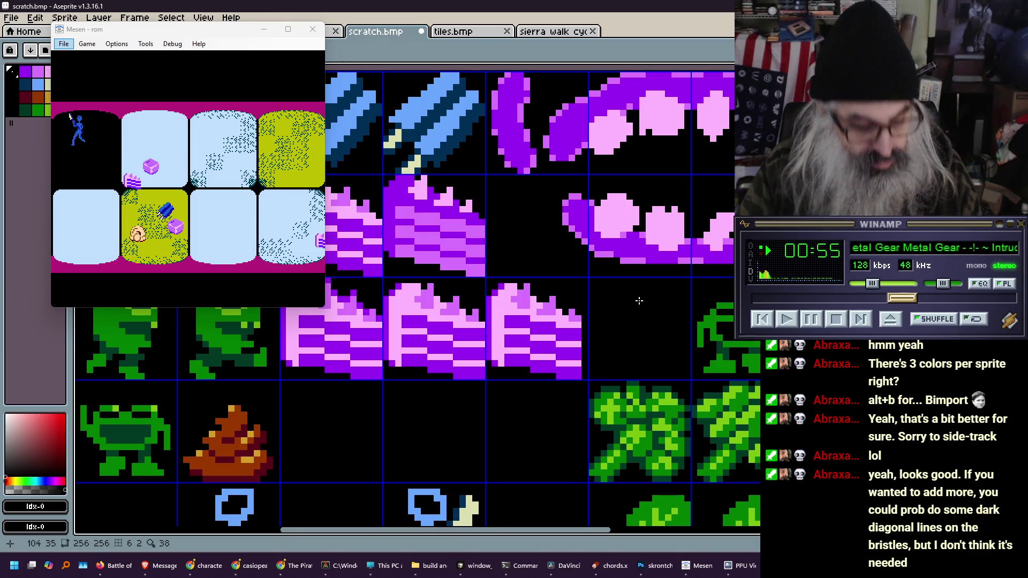
pyautogui.hotkey('ctrl', 'z')
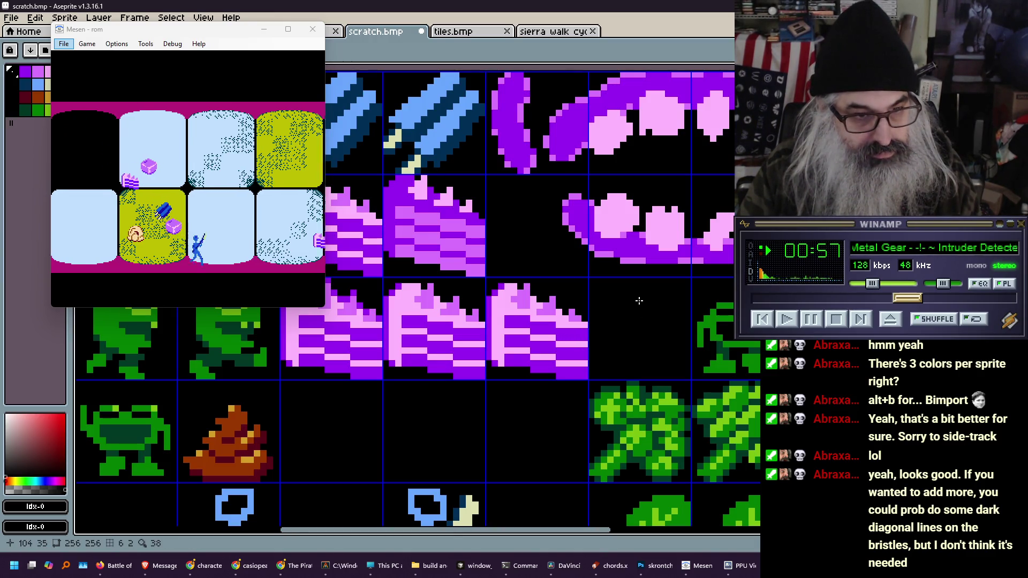
pyautogui.scroll(2, 527, 336)
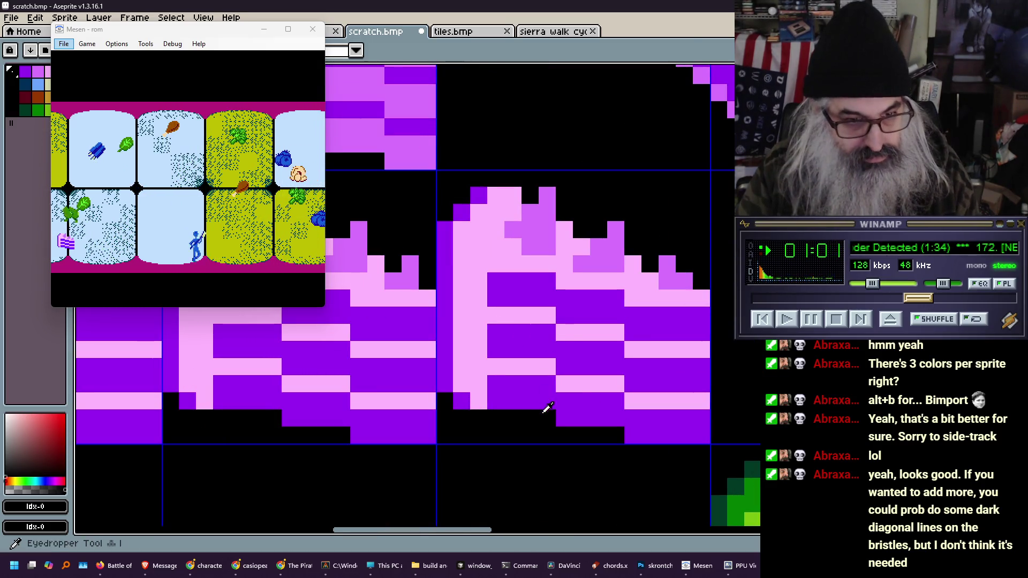
pyautogui.keyDown('alt'); pyautogui.click(551, 403); pyautogui.keyUp('alt')
pyautogui.click(547, 366)
pyautogui.click(550, 311)
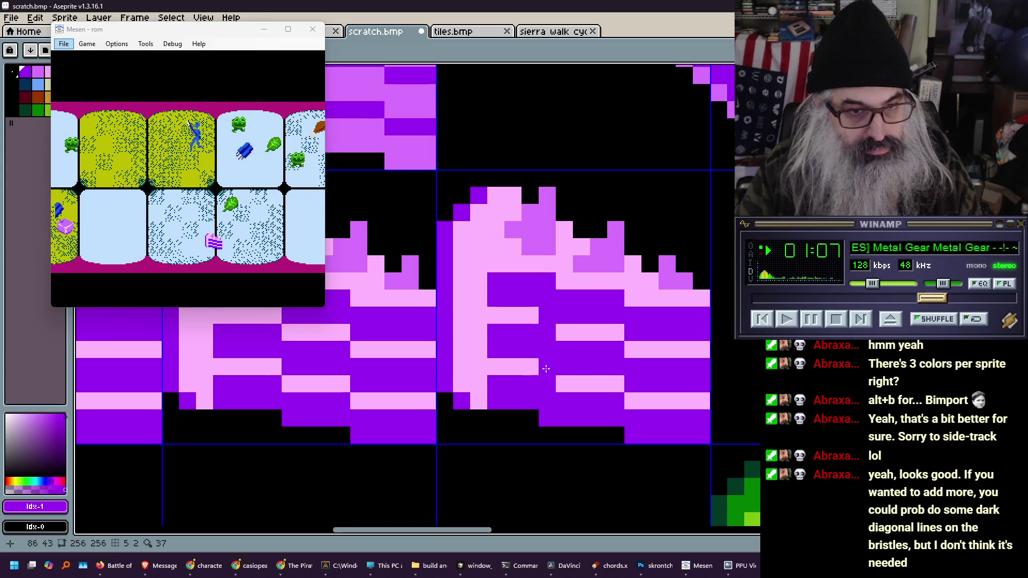
pyautogui.keyDown('alt'); pyautogui.click(583, 332); pyautogui.keyUp('alt')
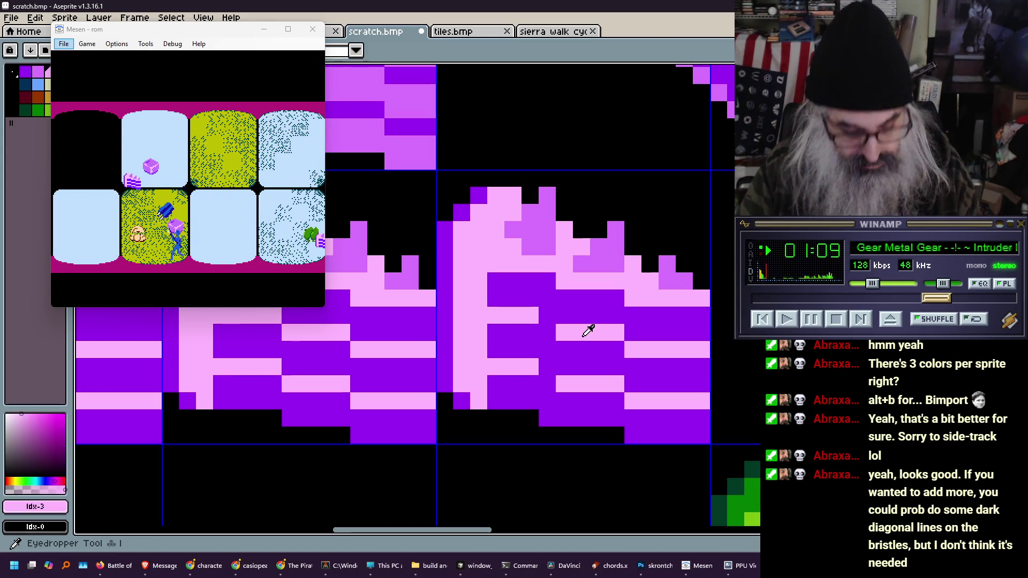
pyautogui.click(545, 335)
pyautogui.click(546, 383)
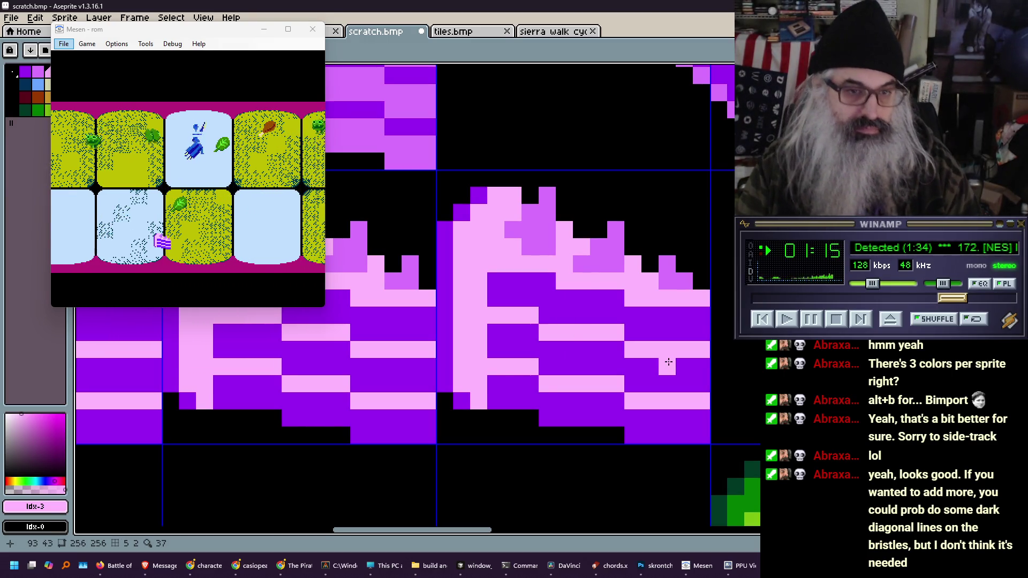
pyautogui.scroll(-3, 559, 352)
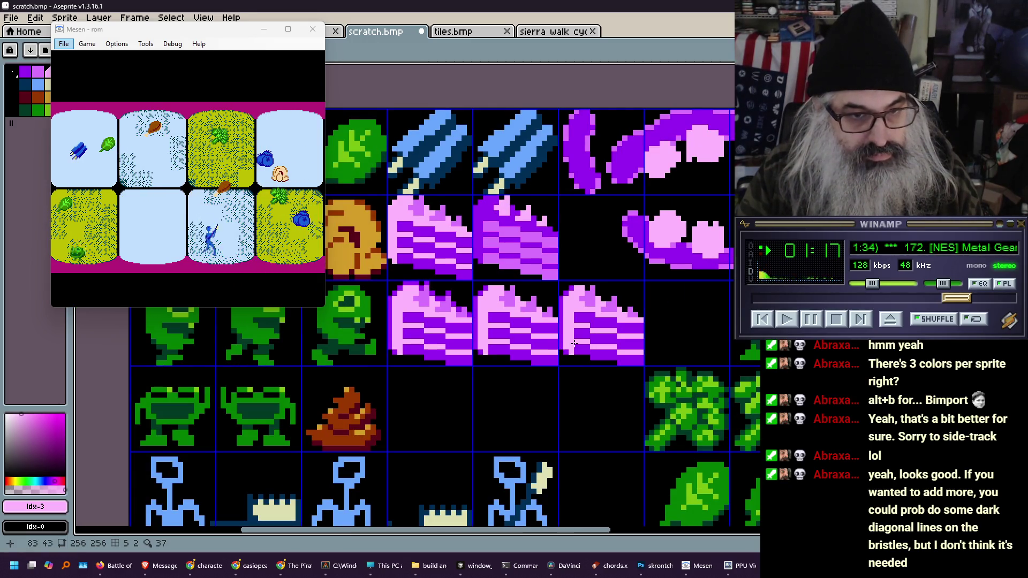
# Undo the last pencil pixel on the third cake and move the emulator window further left
pyautogui.scroll(-1, 503, 326)
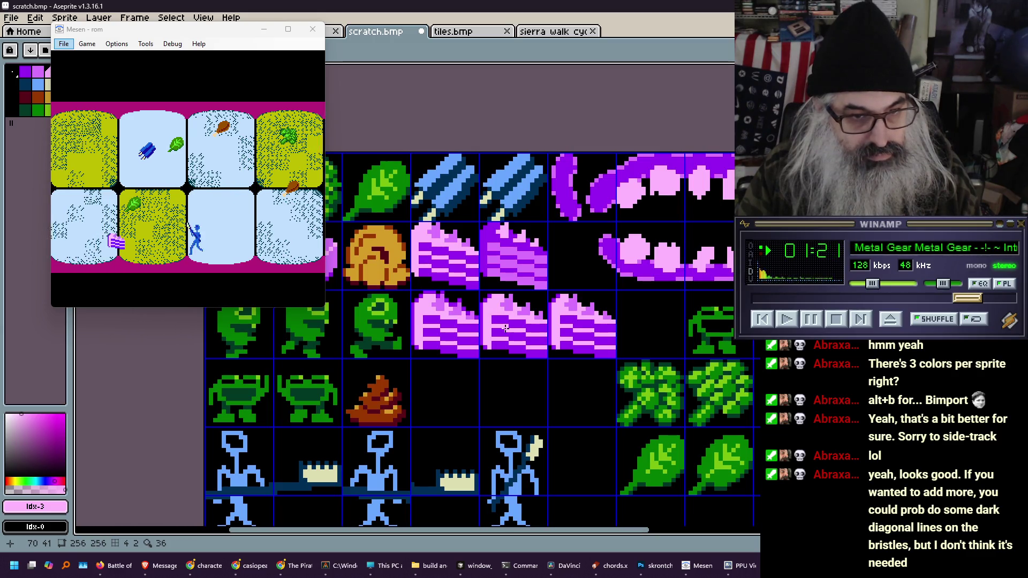
pyautogui.hotkey('ctrl', 'z')
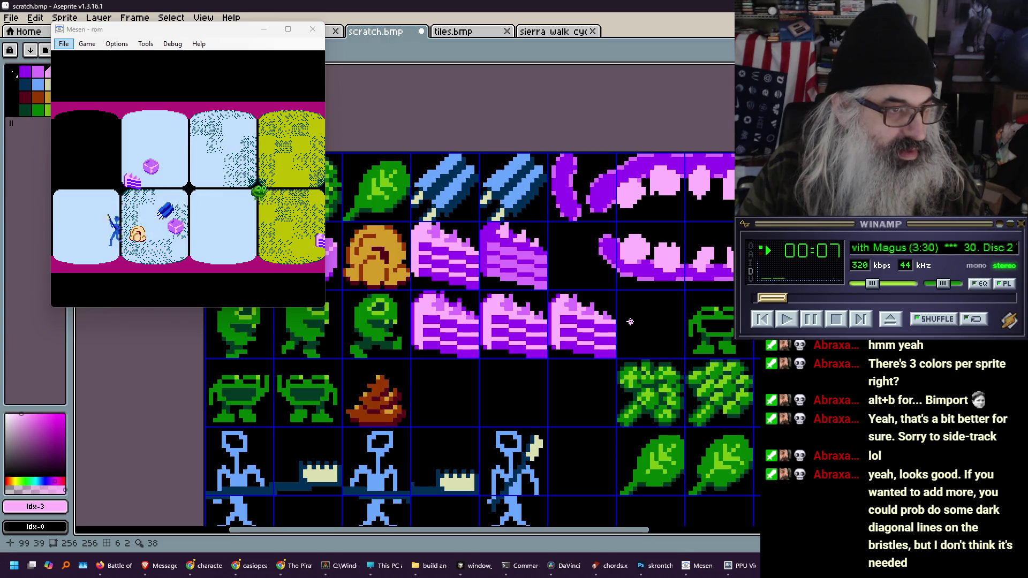
pyautogui.scroll(-4, 551, 271)
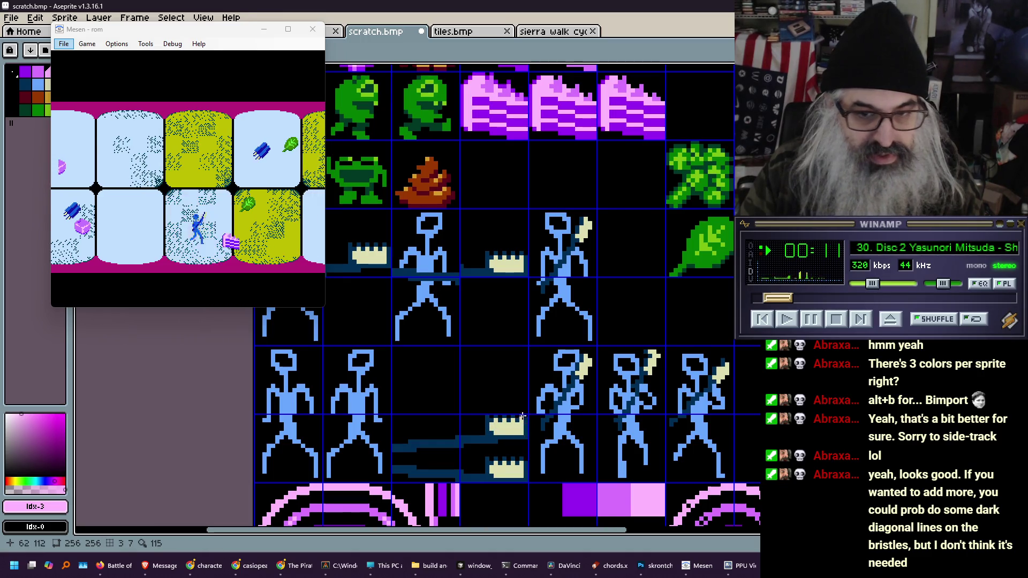
pyautogui.scroll(-2, 523, 415)
pyautogui.scroll(3, 511, 407)
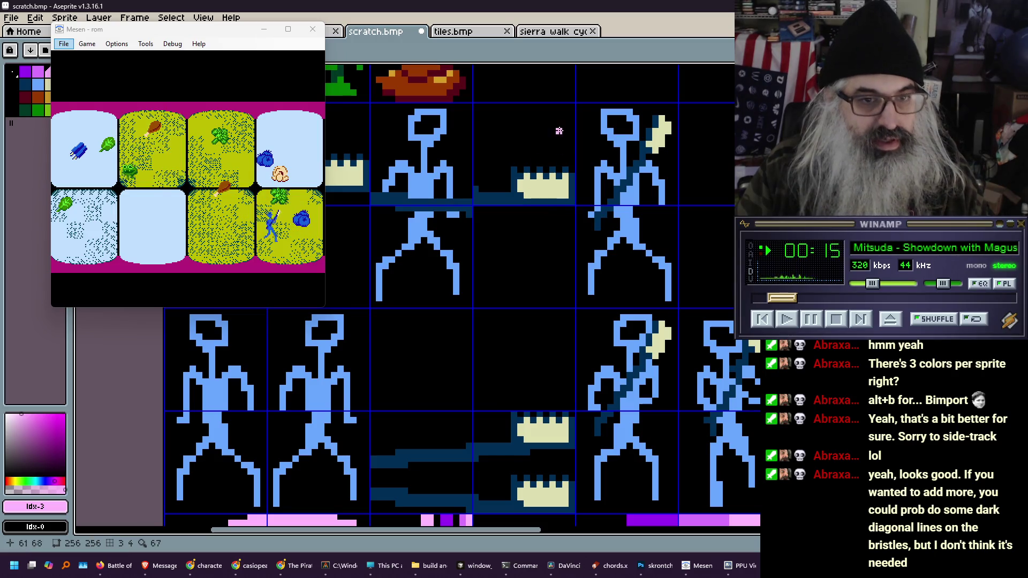
pyautogui.scroll(1, 501, 445)
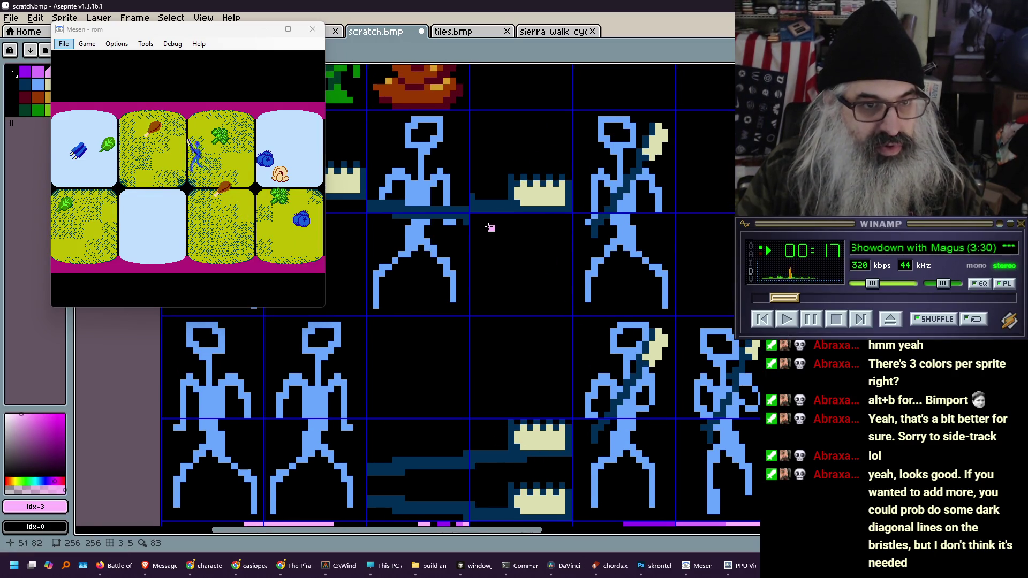
pyautogui.moveTo(224, 39); pyautogui.dragTo(192, 38)
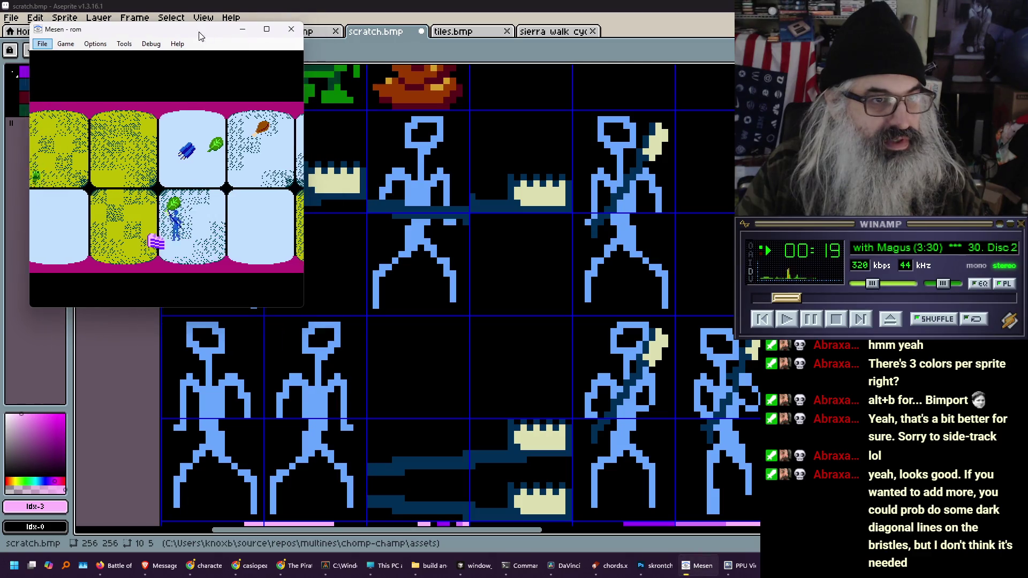
pyautogui.click(313, 31)
pyautogui.scroll(-5, 491, 426)
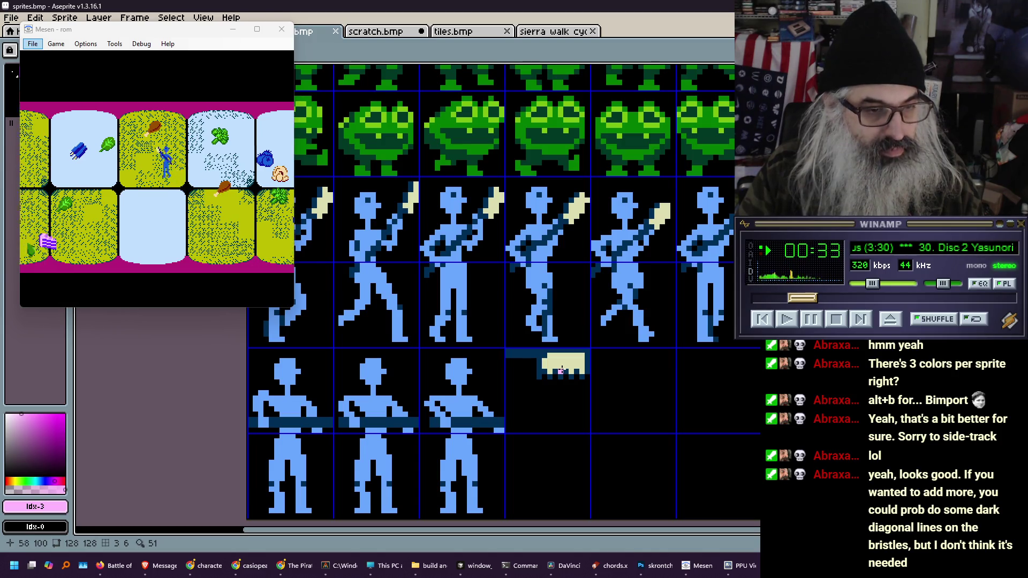
pyautogui.click(374, 31)
pyautogui.scroll(-2, 537, 157)
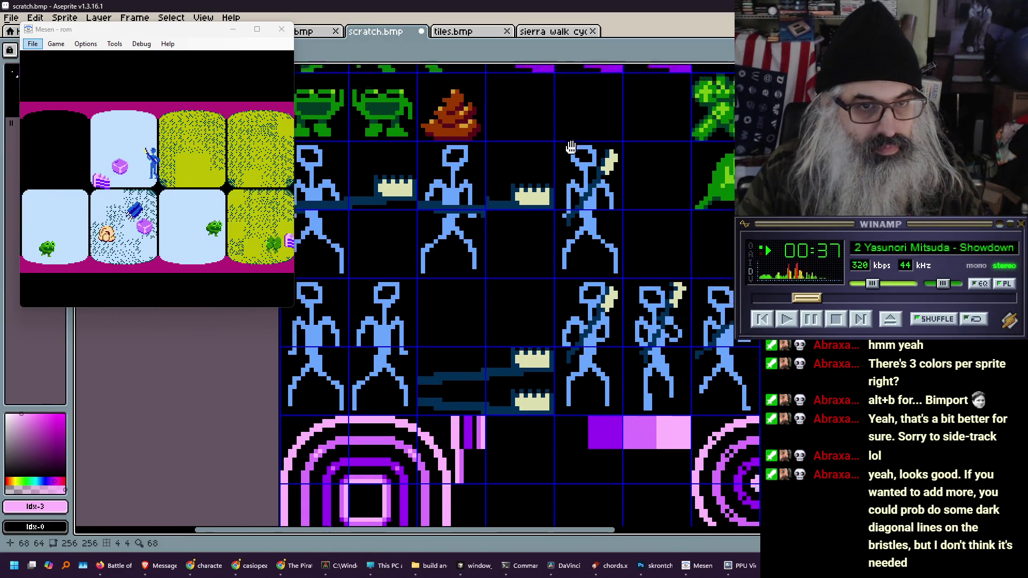
pyautogui.scroll(1, 539, 403)
pyautogui.scroll(1, 539, 403)
pyautogui.moveTo(585, 387); pyautogui.dragTo(555, 360)
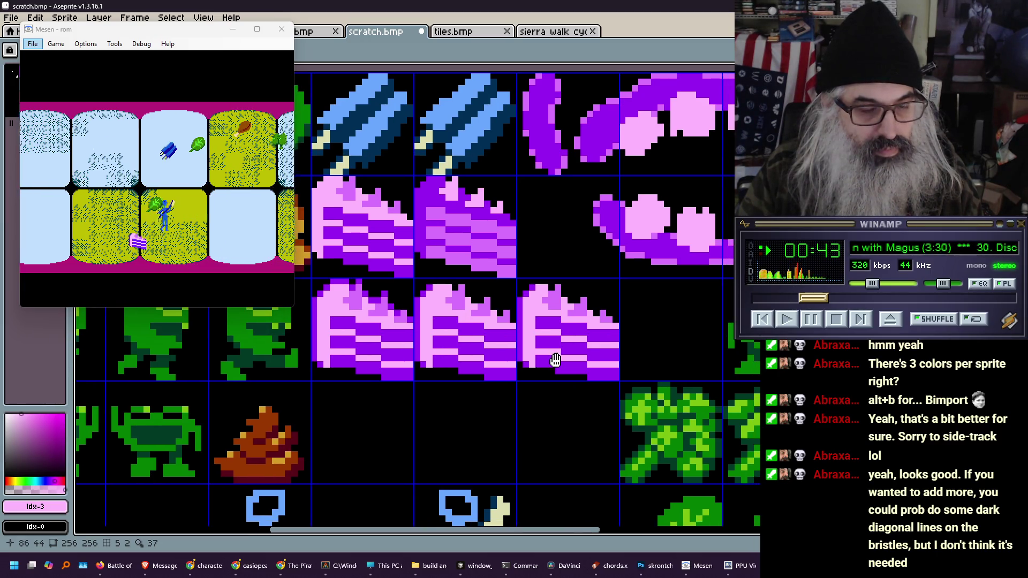
# Retouch the purple striped cake slices with black and pink pixels sampled from the canvas
pyautogui.moveTo(555, 360); pyautogui.dragTo(563, 362)
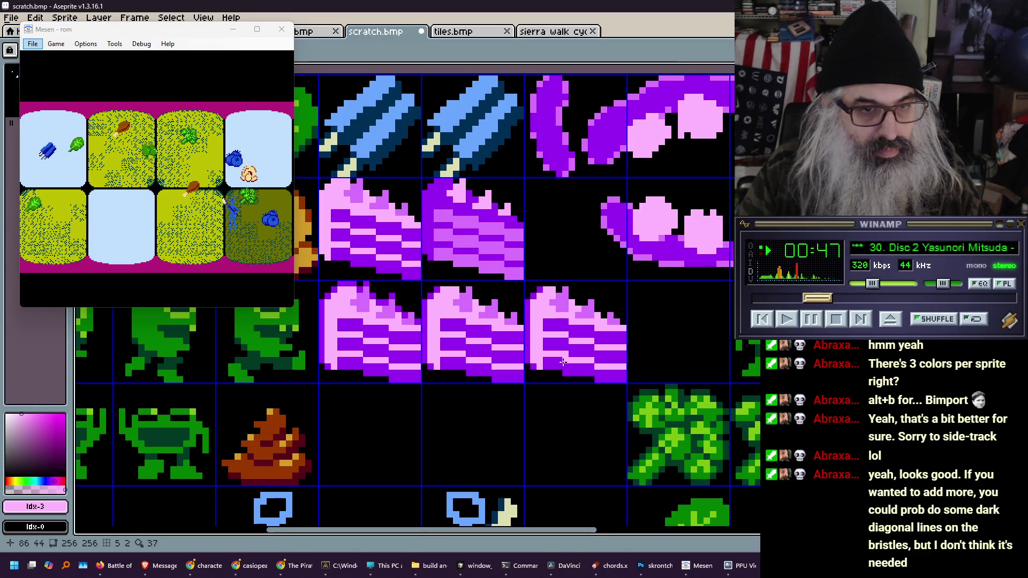
pyautogui.press('b')
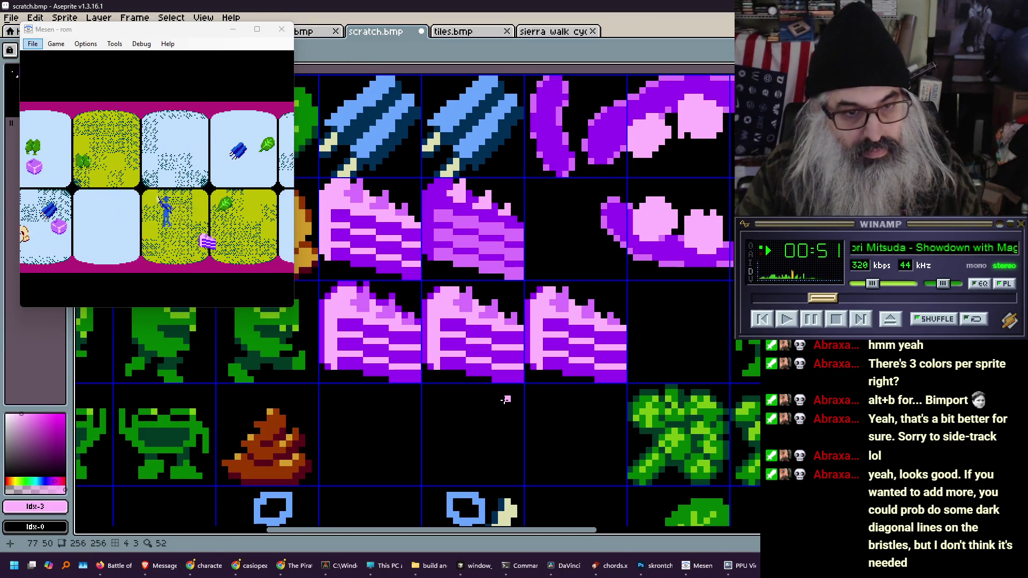
pyautogui.moveTo(567, 347); pyautogui.dragTo(536, 352)
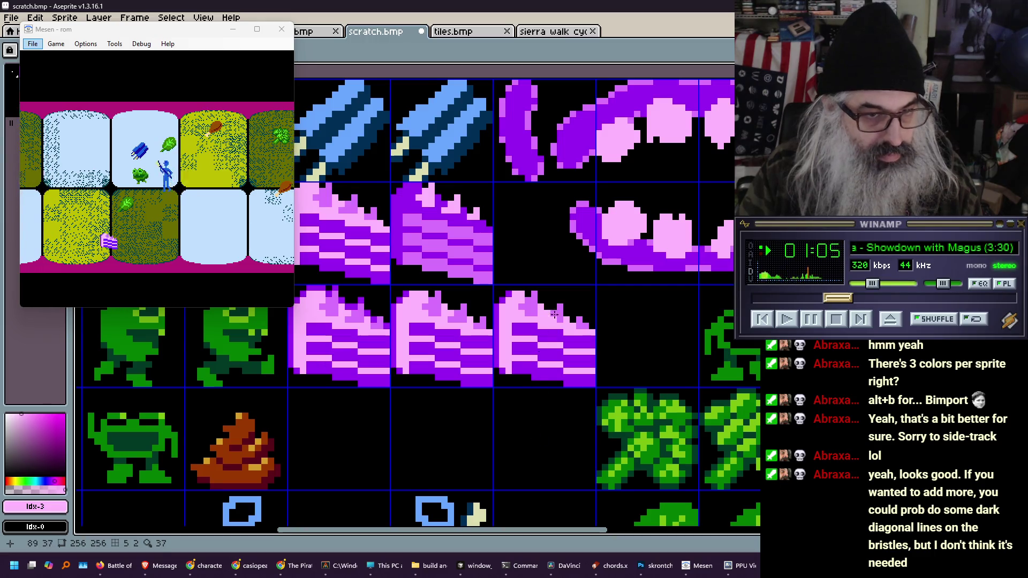
pyautogui.keyDown('alt'); pyautogui.click(560, 294); pyautogui.keyUp('alt')
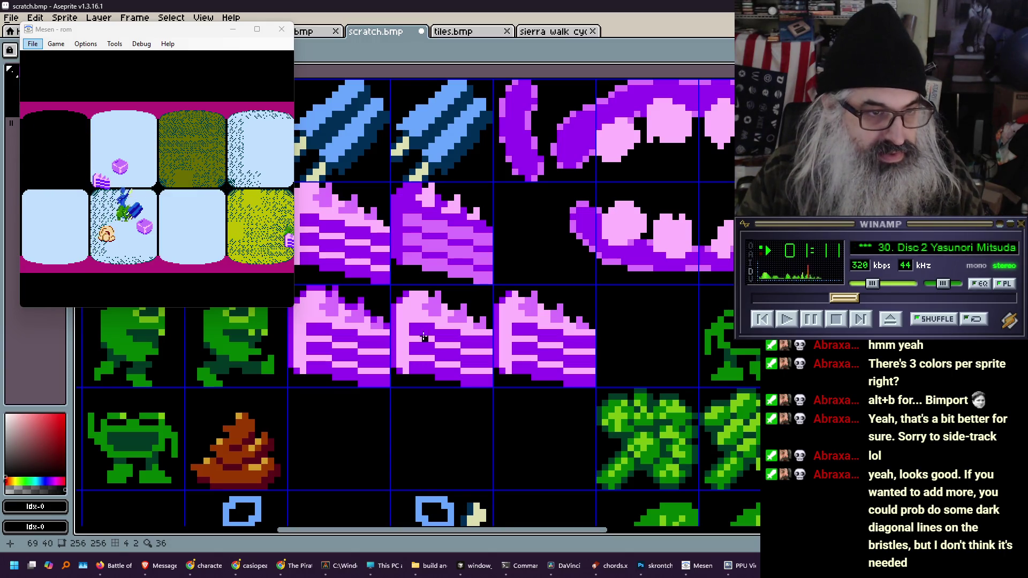
pyautogui.moveTo(421, 336); pyautogui.dragTo(446, 345)
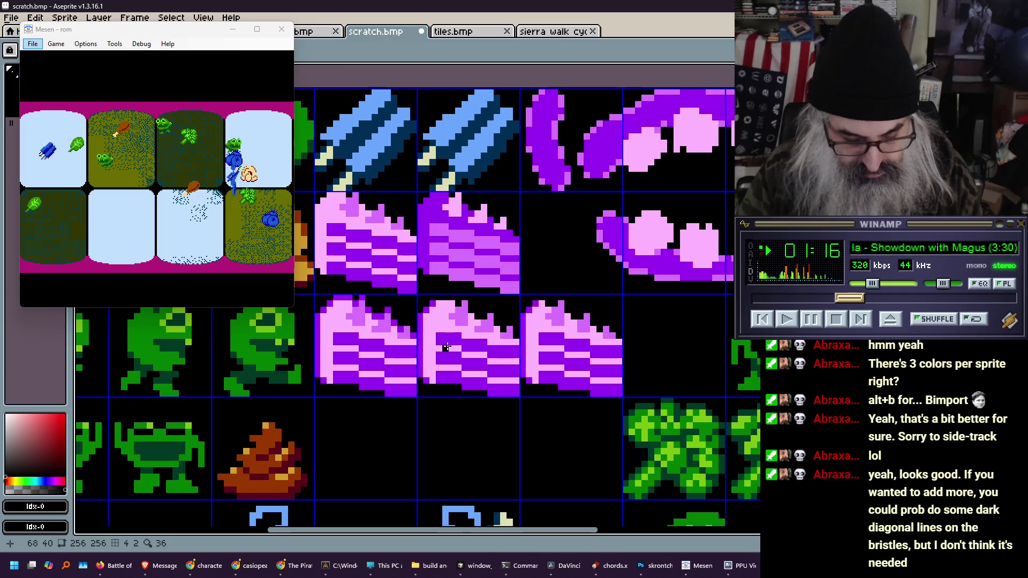
pyautogui.press('b')
pyautogui.keyDown('alt'); pyautogui.click(576, 325); pyautogui.keyUp('alt')
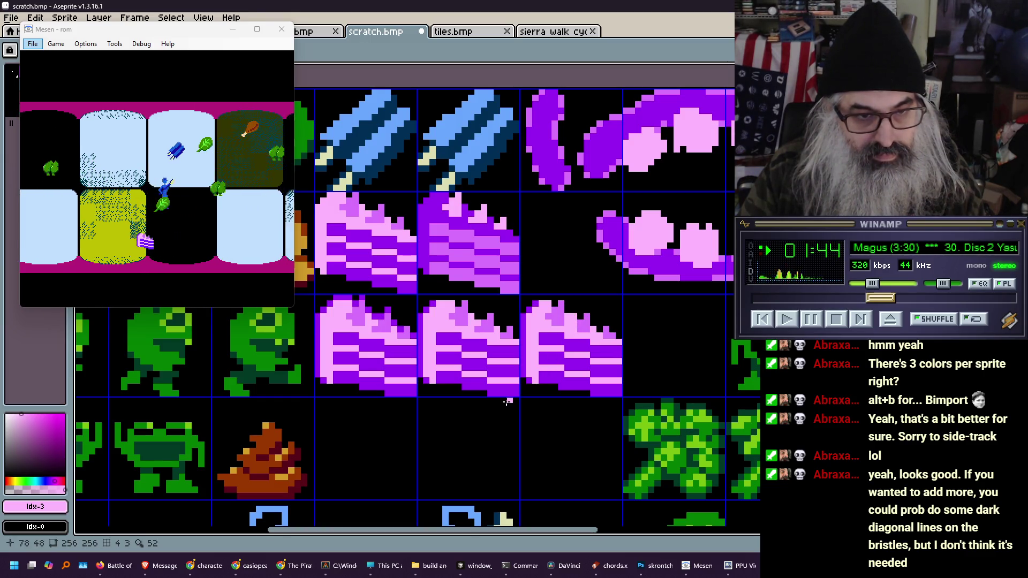
pyautogui.scroll(-4, 513, 343)
pyautogui.scroll(2, 496, 369)
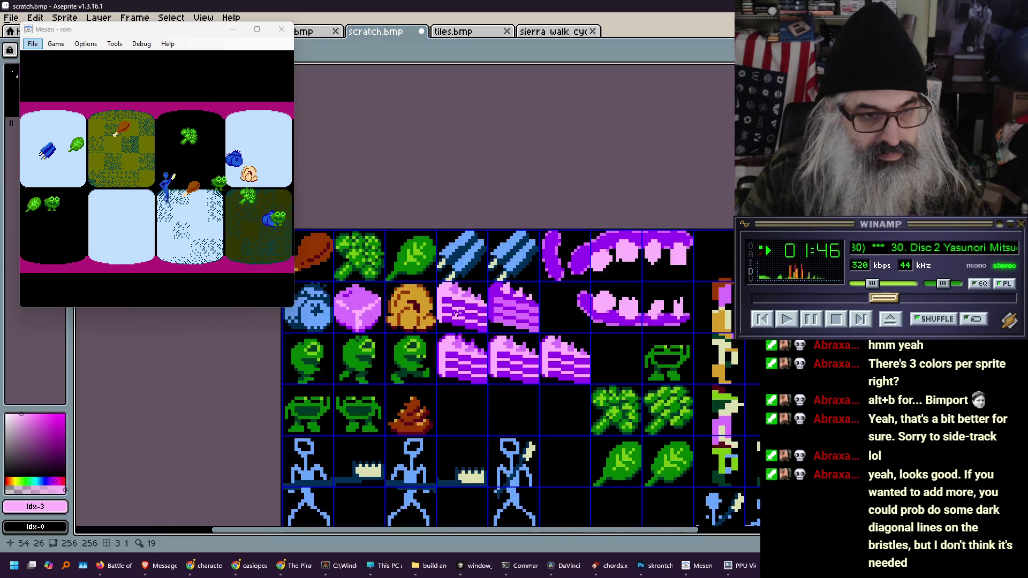
# Look over the whole scratch.bmp sheet, save it, and switch to the sprites.bmp sheet
pyautogui.moveTo(497, 369); pyautogui.dragTo(438, 302)
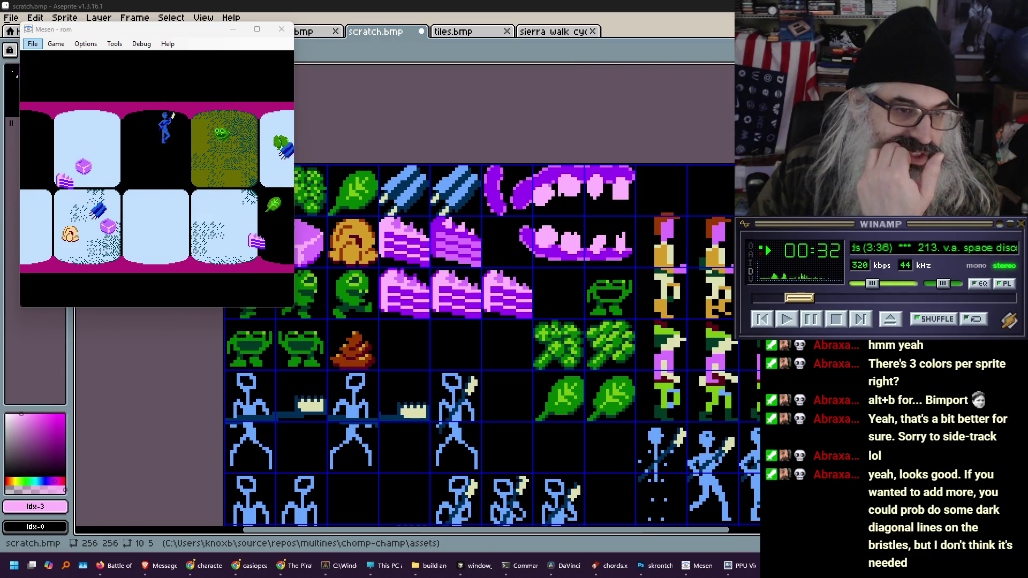
pyautogui.moveTo(415, 410); pyautogui.dragTo(431, 263)
pyautogui.scroll(-1, 432, 263)
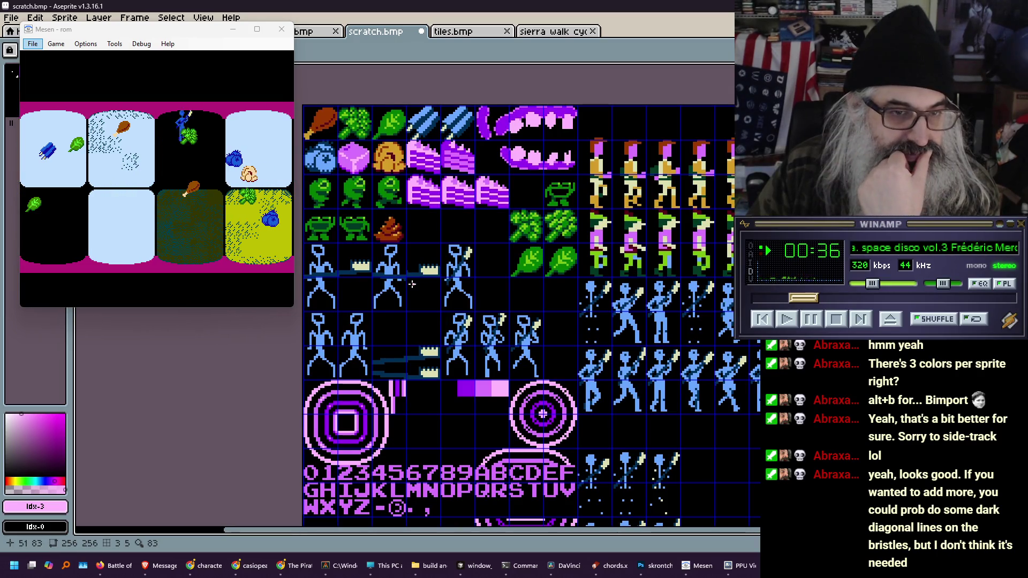
pyautogui.hotkey('ctrl', 's')
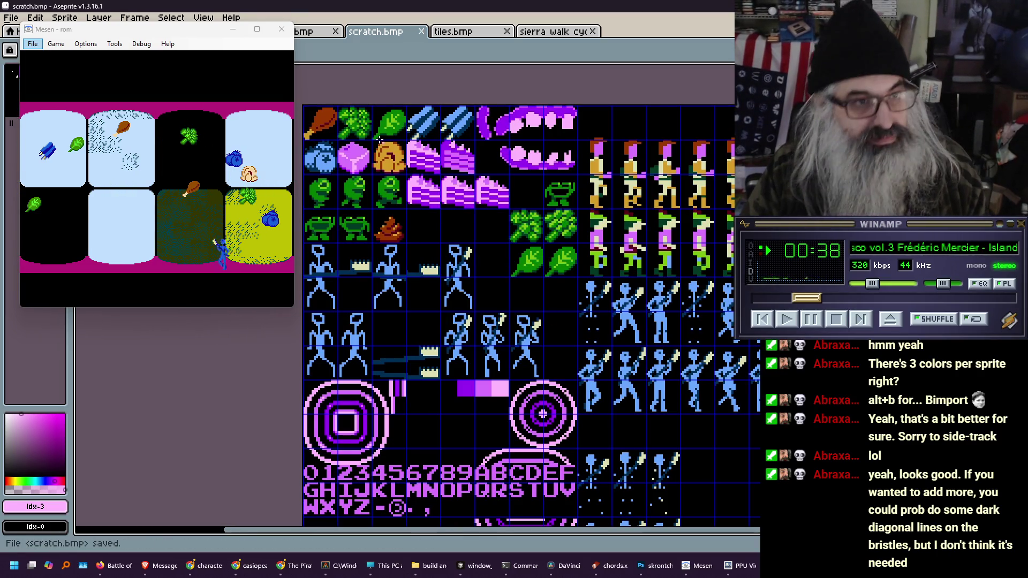
pyautogui.click(313, 38)
pyautogui.scroll(-2, 403, 172)
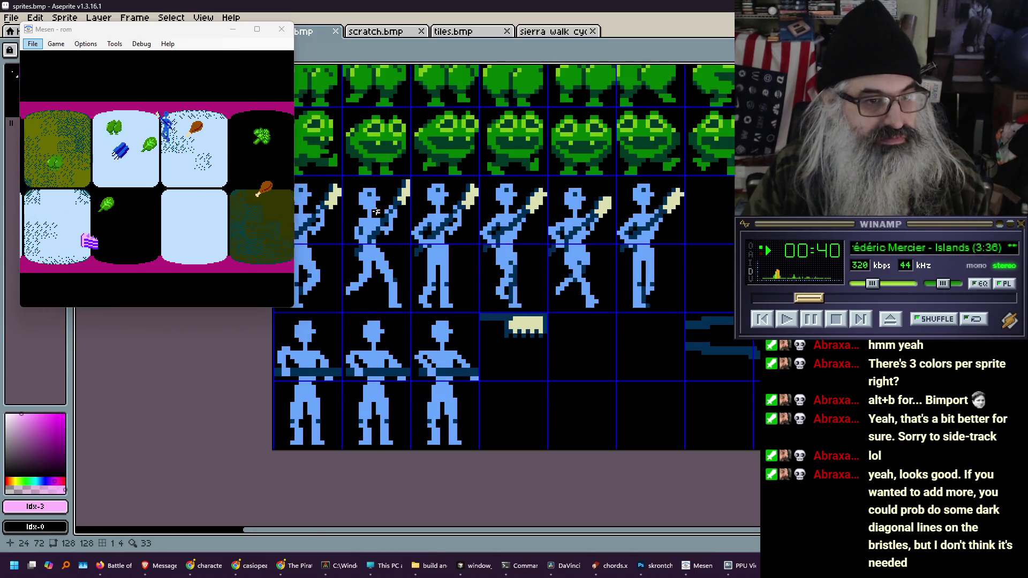
pyautogui.moveTo(404, 170); pyautogui.dragTo(406, 252)
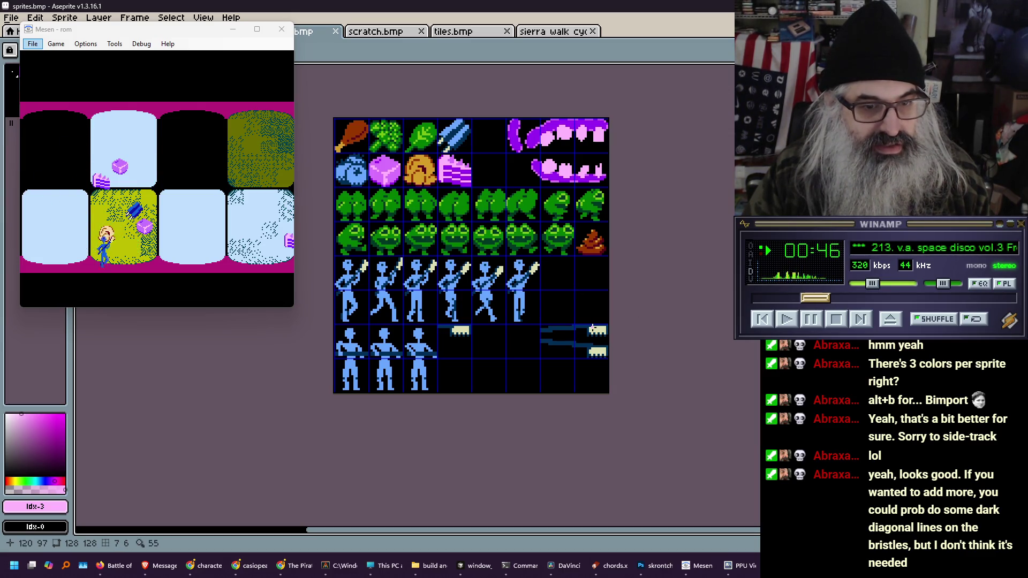
pyautogui.scroll(1, 451, 256)
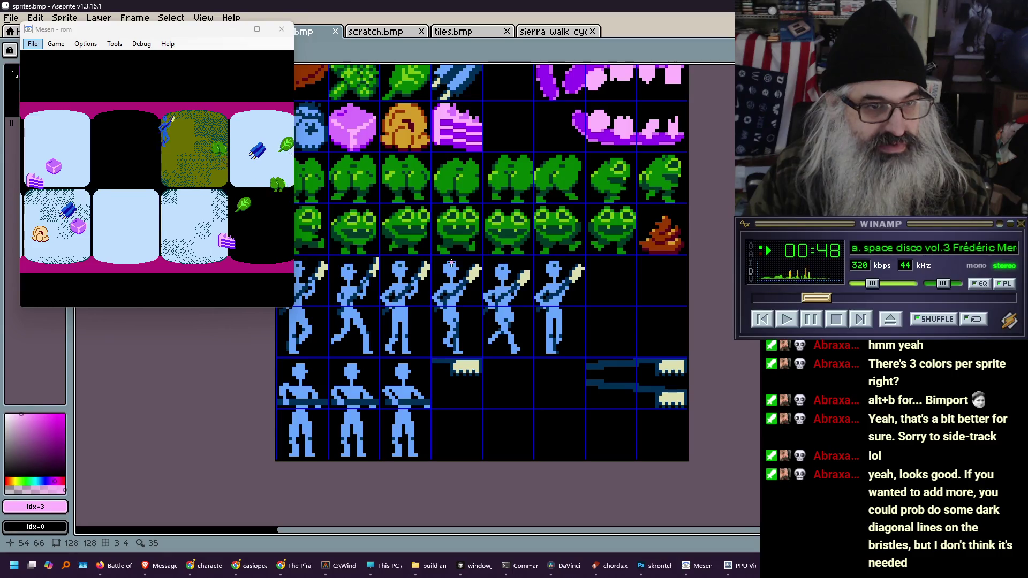
pyautogui.scroll(-1, 451, 262)
pyautogui.moveTo(449, 262); pyautogui.dragTo(437, 245)
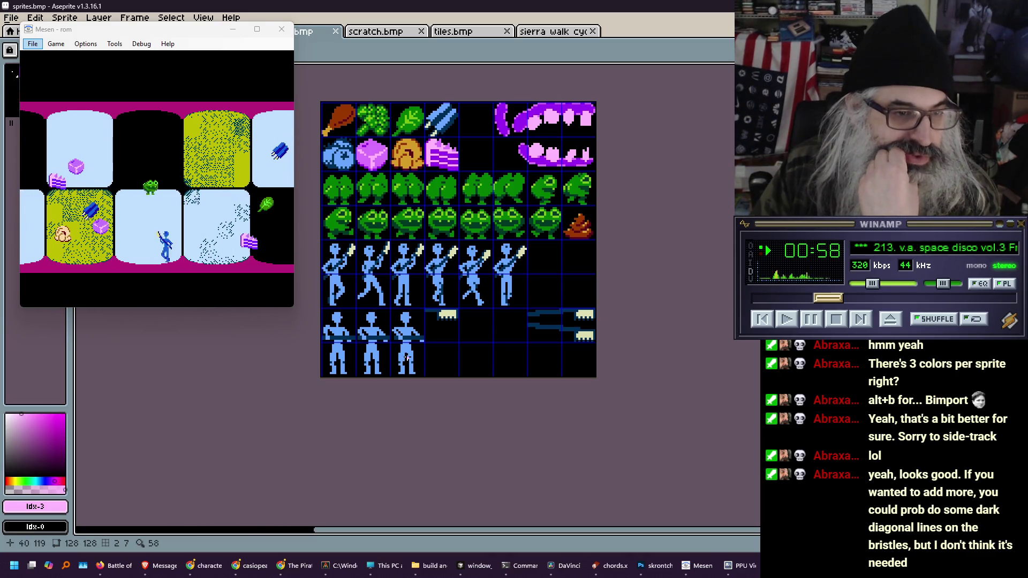
pyautogui.scroll(2, 409, 353)
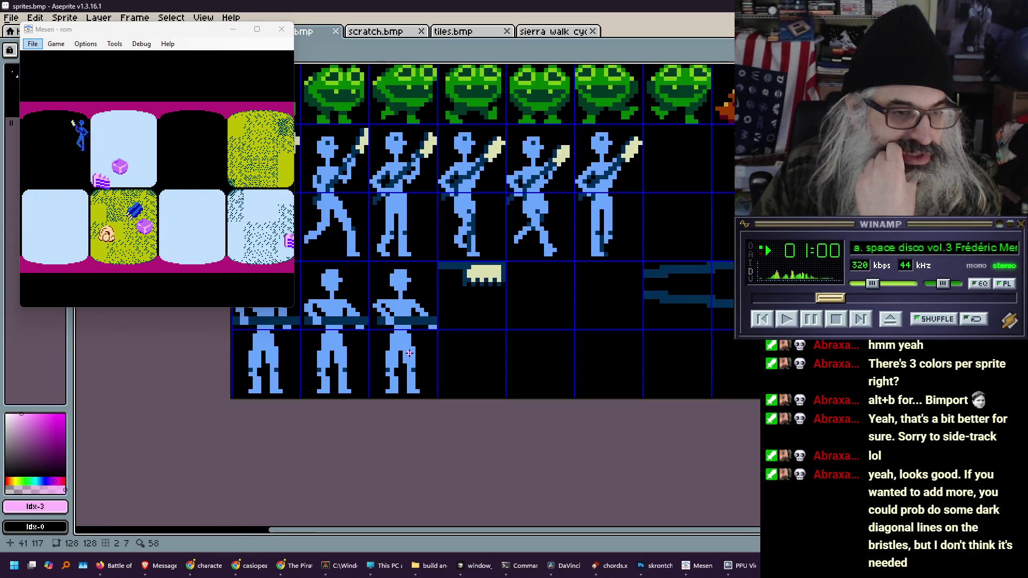
pyautogui.scroll(2, 392, 310)
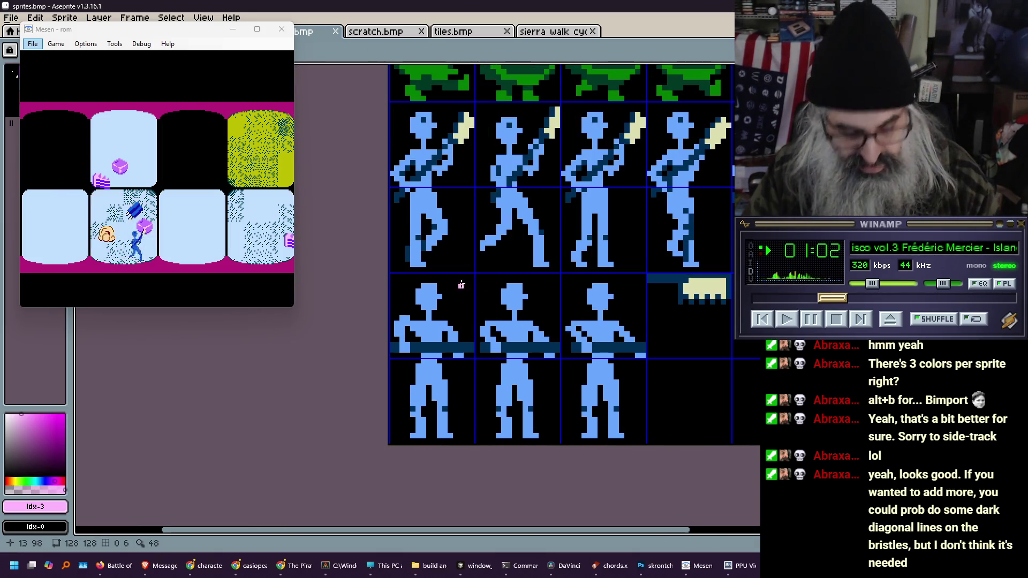
# Add a dark blue belt pixel to a standing figure and delete the second and third figures' leg cells
pyautogui.keyDown('alt'); pyautogui.click(443, 338); pyautogui.keyUp('alt')
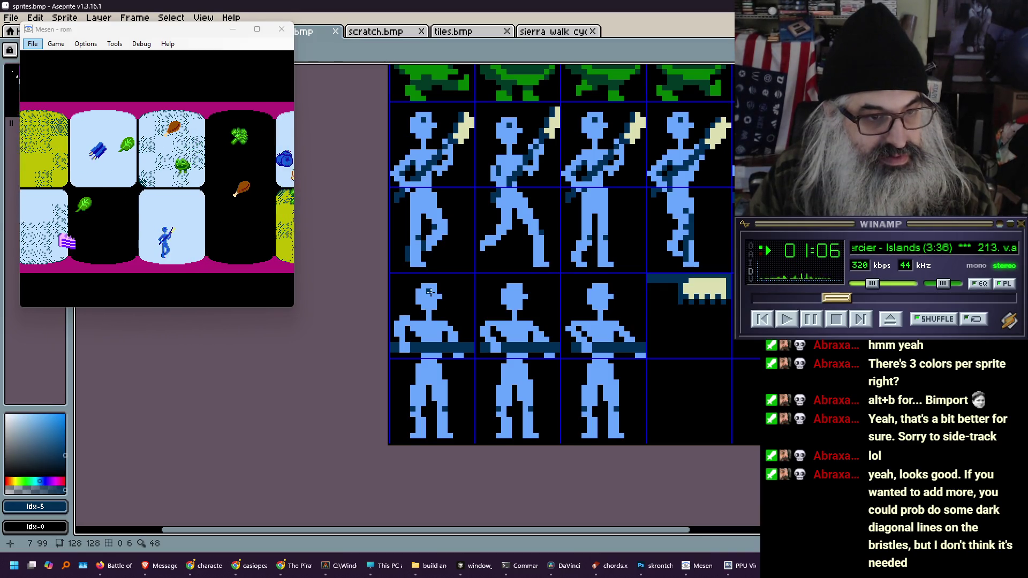
pyautogui.click(495, 295)
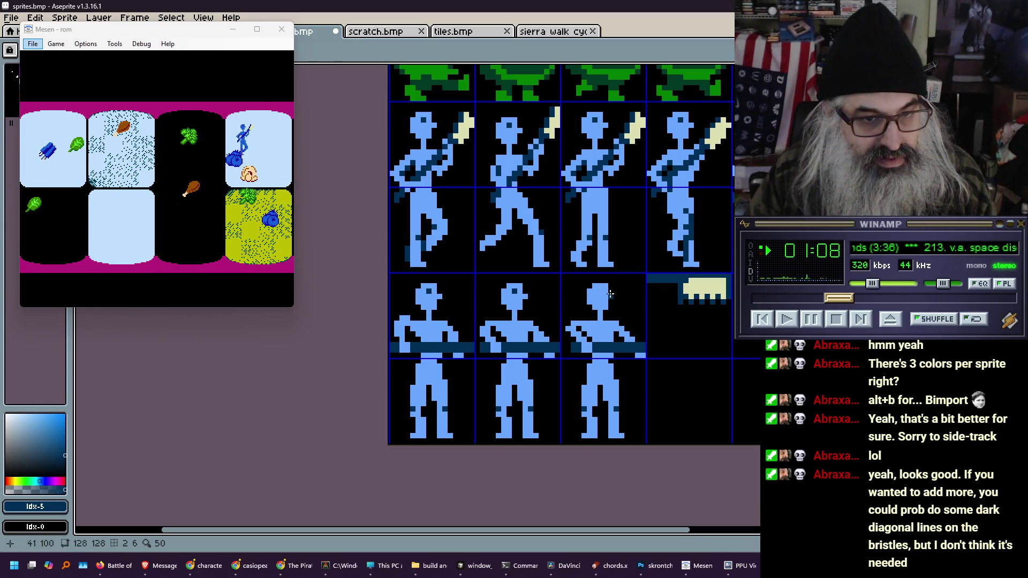
pyautogui.press('m')
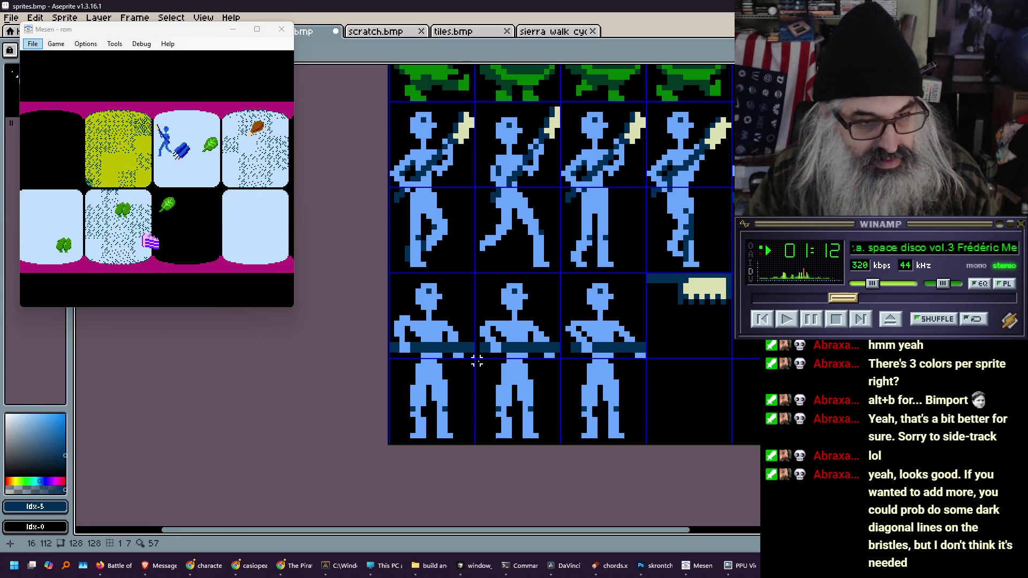
pyautogui.moveTo(477, 362)
pyautogui.mouseDown()
pyautogui.moveTo(549, 421)
pyautogui.moveTo(642, 440)
pyautogui.mouseUp()
pyautogui.press('Delete')
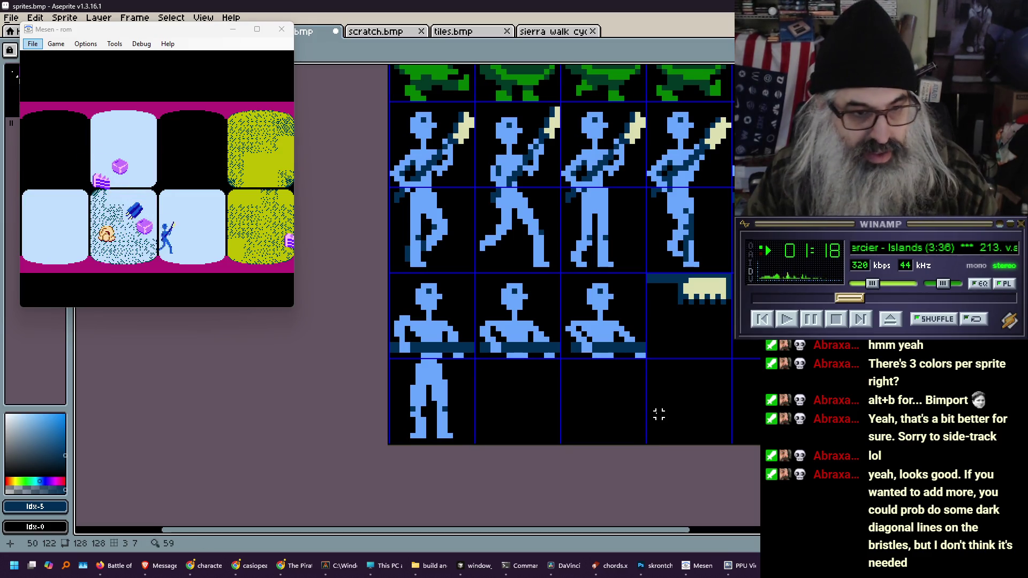
# Move the bristle tile into the second bottom-row cell and save sprites.bmp
pyautogui.moveTo(648, 281); pyautogui.dragTo(731, 358)
pyautogui.moveTo(704, 301)
pyautogui.mouseDown()
pyautogui.moveTo(526, 371)
pyautogui.moveTo(537, 385)
pyautogui.mouseUp()
pyautogui.click(593, 386)
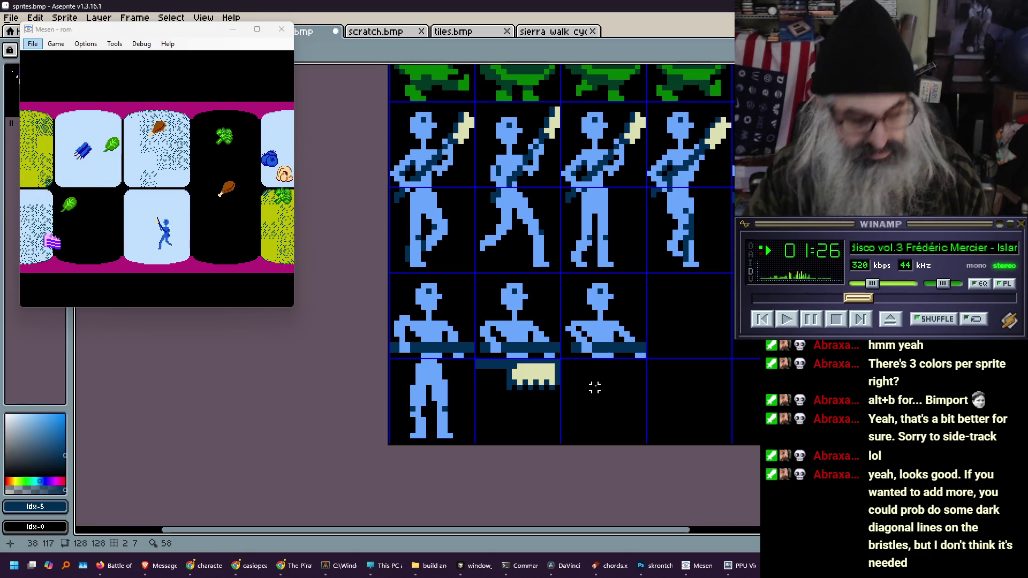
pyautogui.moveTo(477, 362)
pyautogui.mouseDown()
pyautogui.moveTo(551, 387)
pyautogui.moveTo(550, 428)
pyautogui.mouseUp()
pyautogui.hotkey('ctrl', 'd')
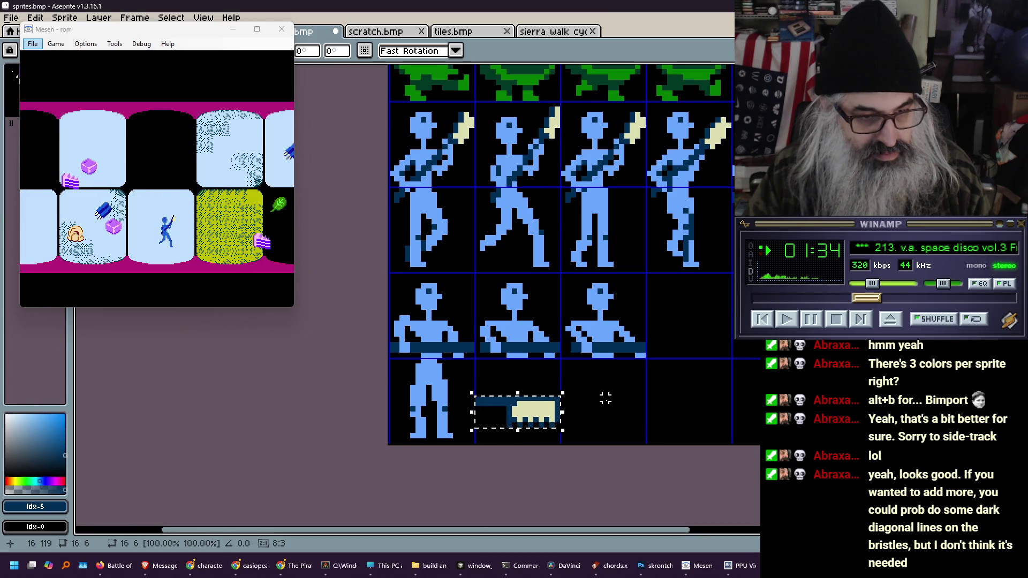
pyautogui.hotkey('ctrl', 's')
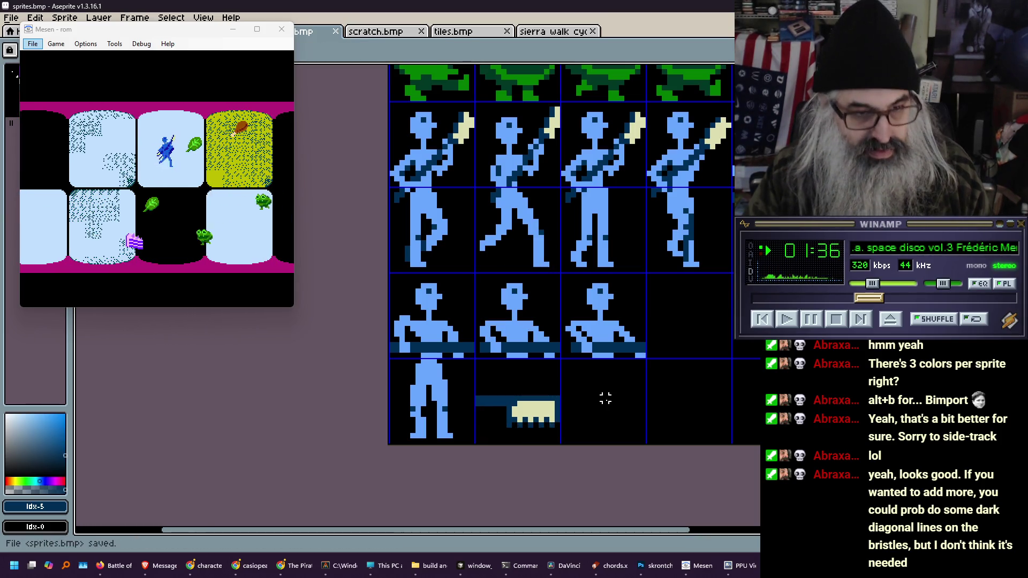
pyautogui.moveTo(706, 282)
pyautogui.mouseDown()
pyautogui.moveTo(608, 300)
pyautogui.moveTo(619, 305)
pyautogui.mouseUp()
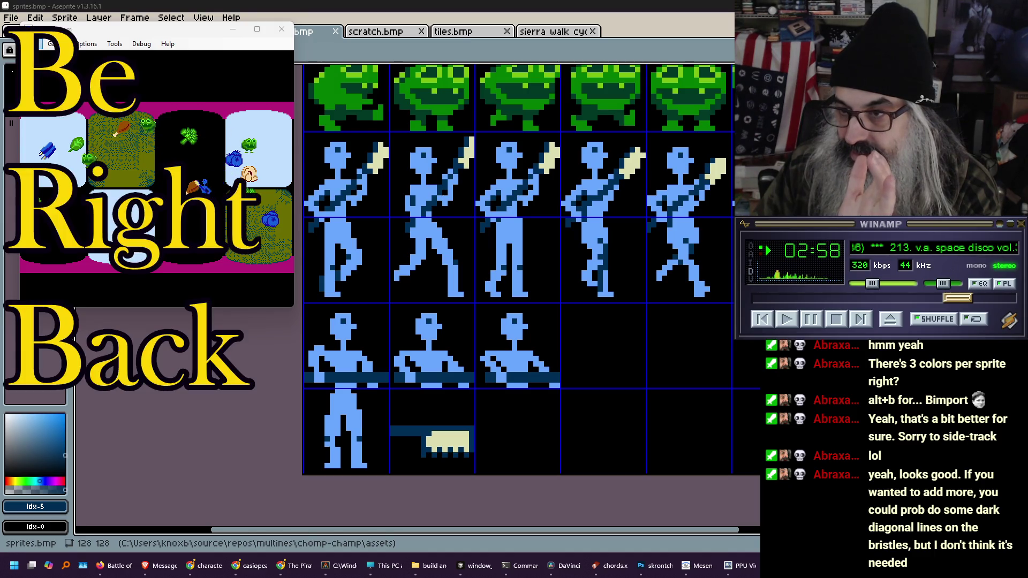
# Drag the running Mesen game window to the centre of the screen
pyautogui.moveTo(182, 37)
pyautogui.mouseDown()
pyautogui.moveTo(461, 176)
pyautogui.moveTo(663, 247)
pyautogui.moveTo(518, 246)
pyautogui.moveTo(512, 302)
pyautogui.moveTo(491, 247)
pyautogui.mouseUp()
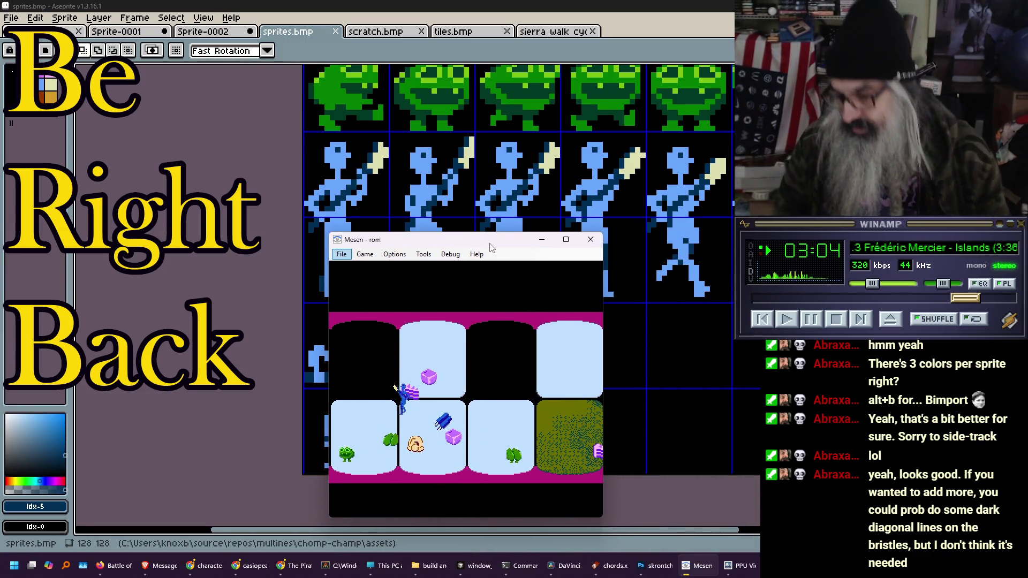
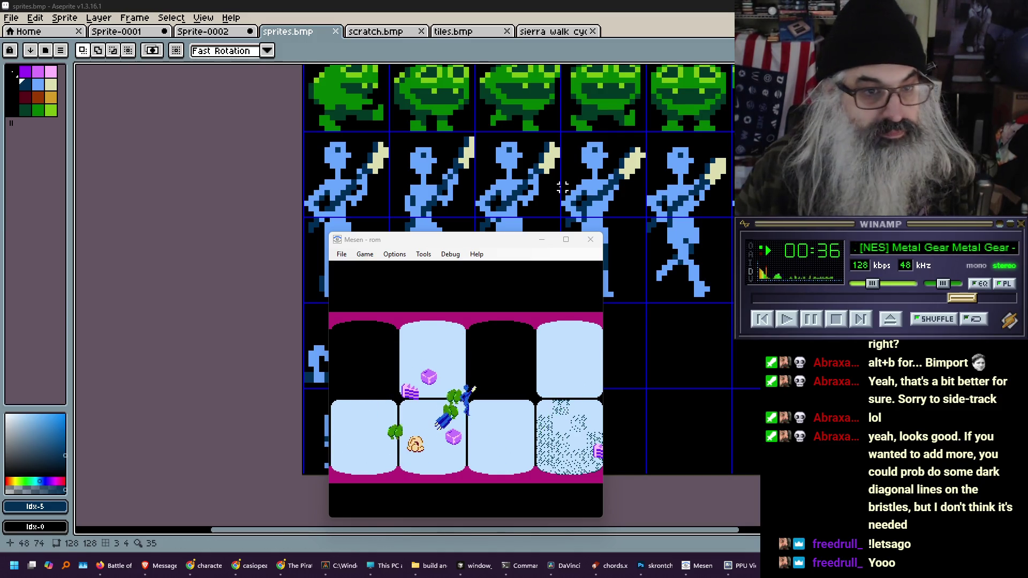
# Pan and zoom the sprites.bmp sheet to show more frog and figure columns
pyautogui.moveTo(574, 164)
pyautogui.mouseDown()
pyautogui.moveTo(398, 244)
pyautogui.moveTo(388, 197)
pyautogui.mouseUp()
pyautogui.scroll(-2, 388, 197)
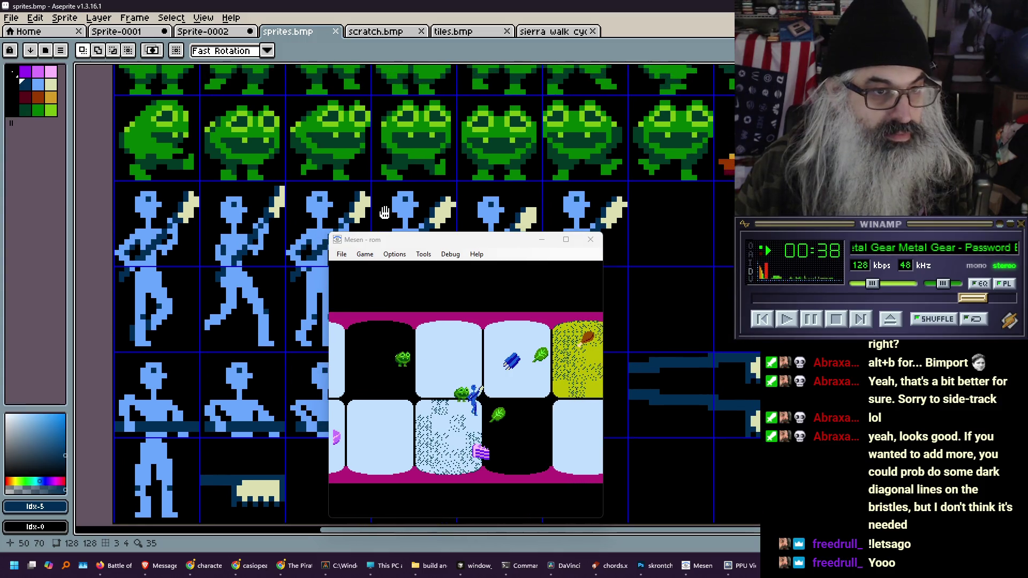
pyautogui.scroll(2, 394, 140)
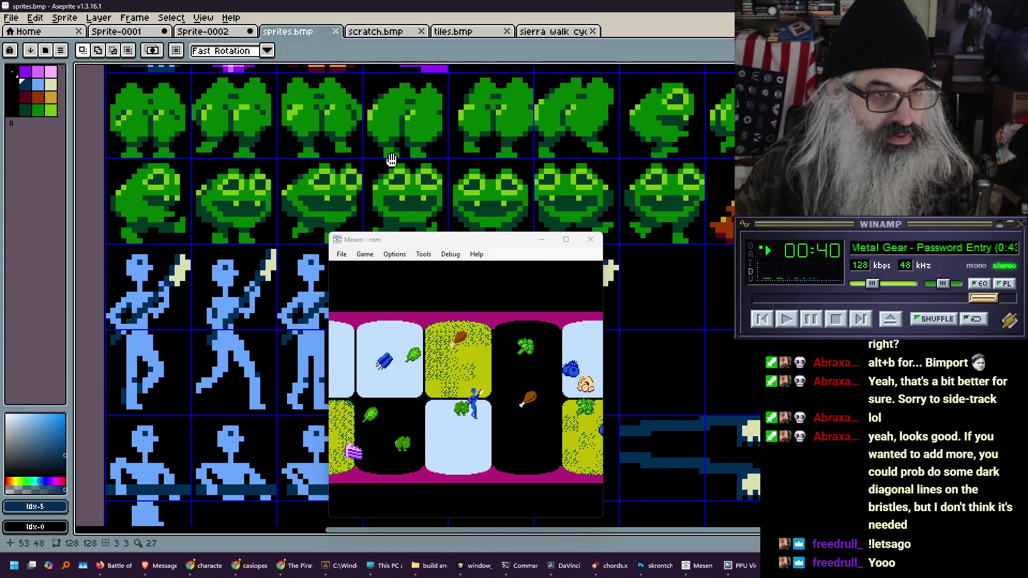
pyautogui.scroll(2, 423, 171)
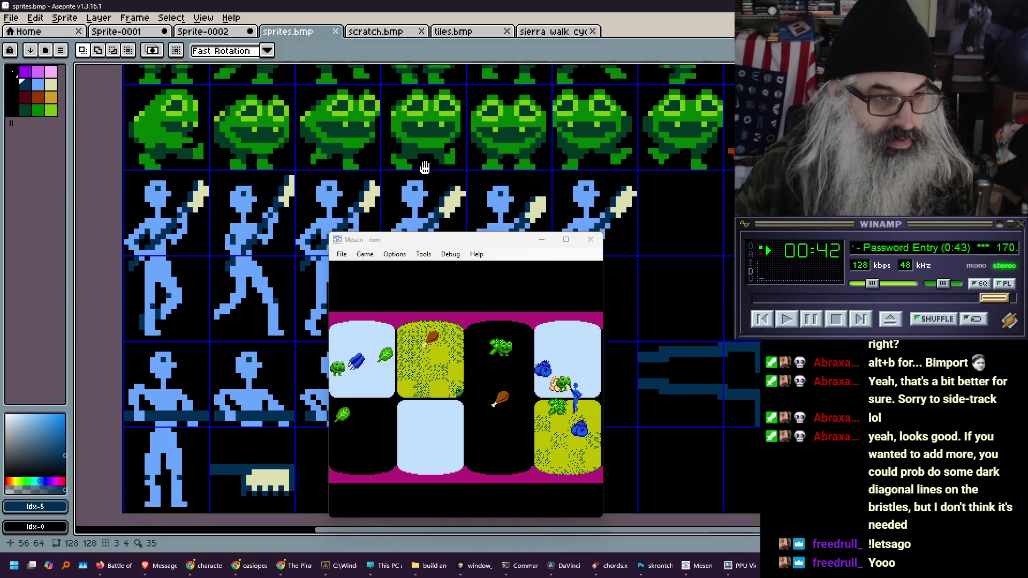
pyautogui.scroll(-2, 415, 167)
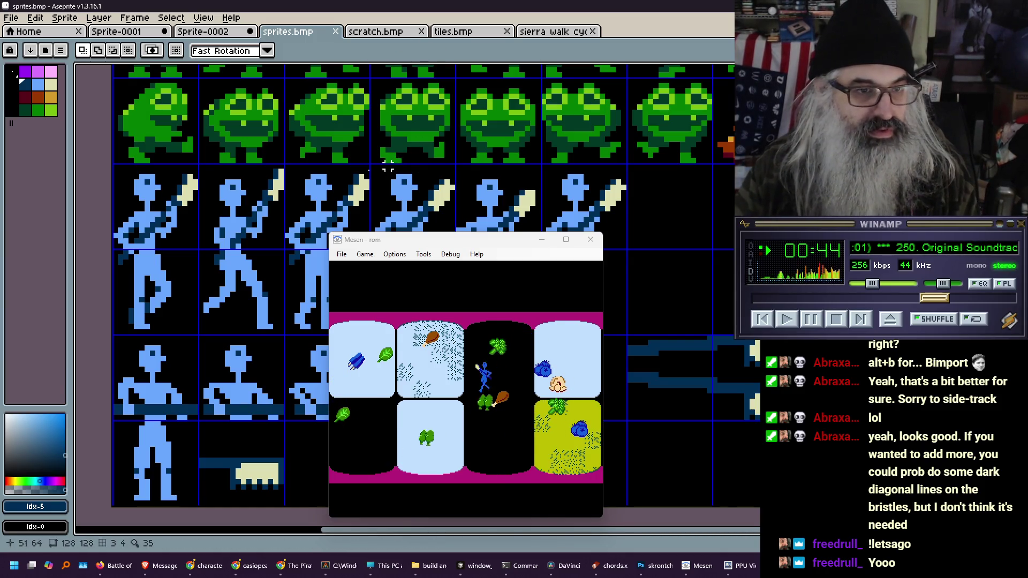
# Move the Mesen game window to the left side of the screen
pyautogui.moveTo(397, 242); pyautogui.dragTo(351, 214)
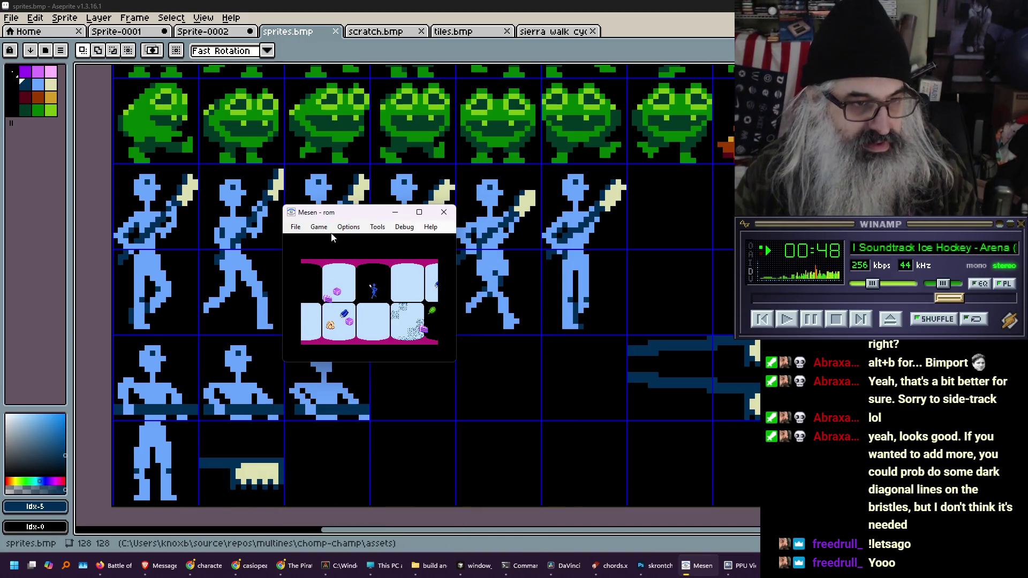
pyautogui.moveTo(346, 218)
pyautogui.mouseDown()
pyautogui.moveTo(137, 185)
pyautogui.moveTo(84, 191)
pyautogui.mouseUp()
pyautogui.scroll(-3, 403, 281)
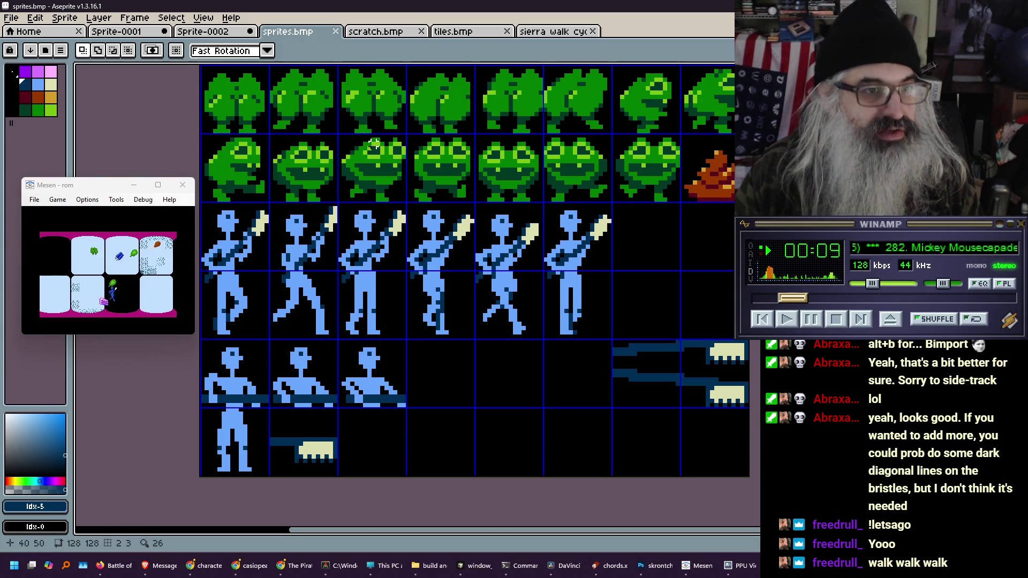
# In scratch.bmp, select and copy the standing blue figure sprite
pyautogui.click(378, 33)
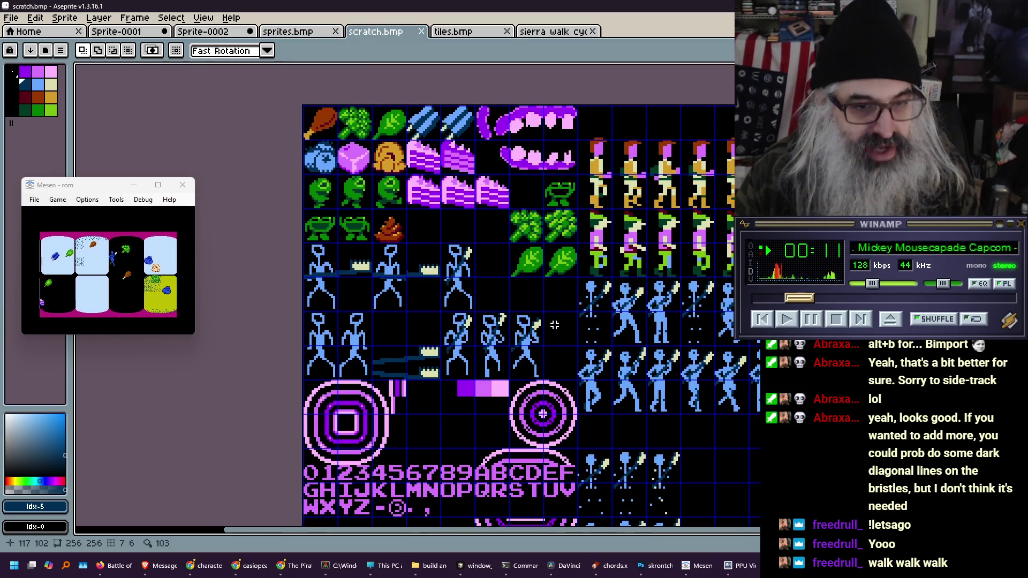
pyautogui.moveTo(559, 311); pyautogui.dragTo(487, 271)
pyautogui.scroll(3, 475, 245)
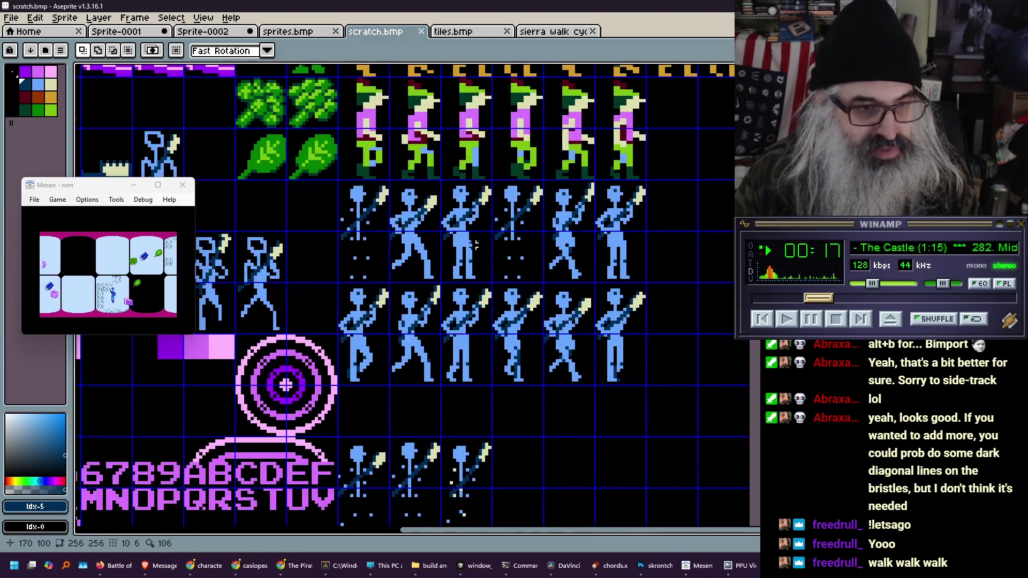
pyautogui.scroll(1, 475, 245)
pyautogui.press('m')
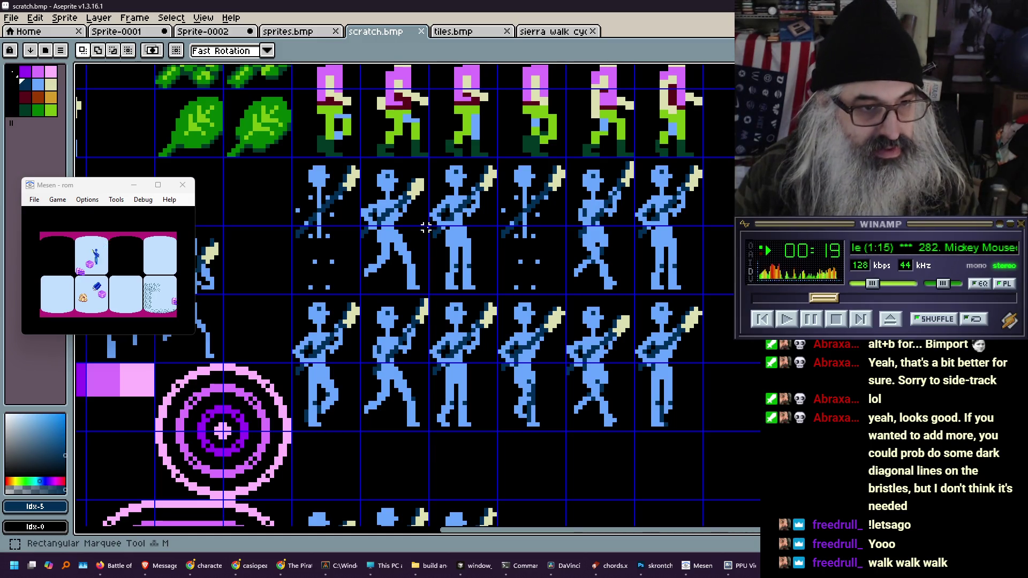
pyautogui.moveTo(431, 227); pyautogui.dragTo(499, 294)
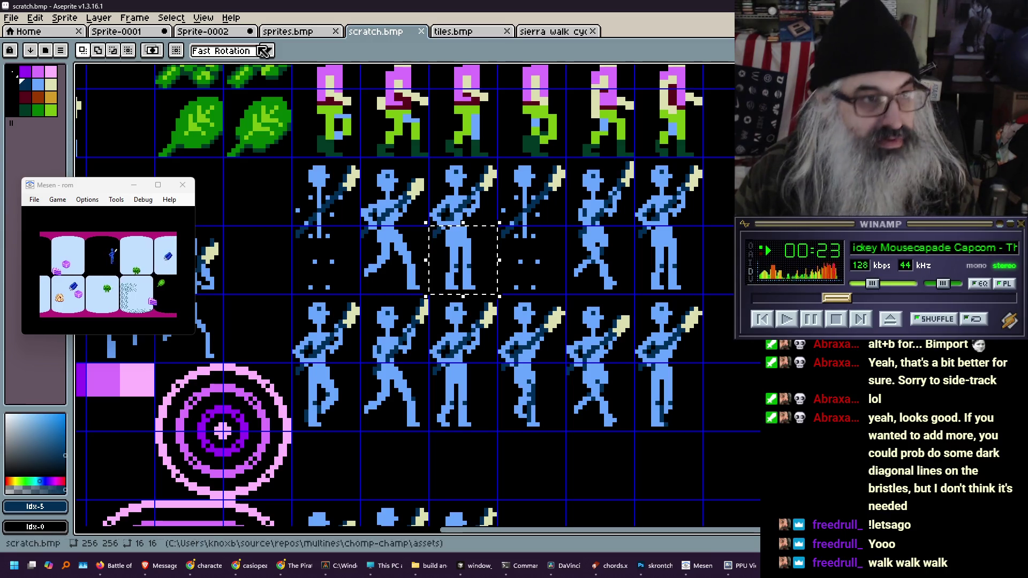
pyautogui.hotkey('ctrl', 'c')
# Paste the figure into the empty cell beside the brush in sprites.bmp and save
pyautogui.click(288, 31)
pyautogui.hotkey('ctrl', 'v')
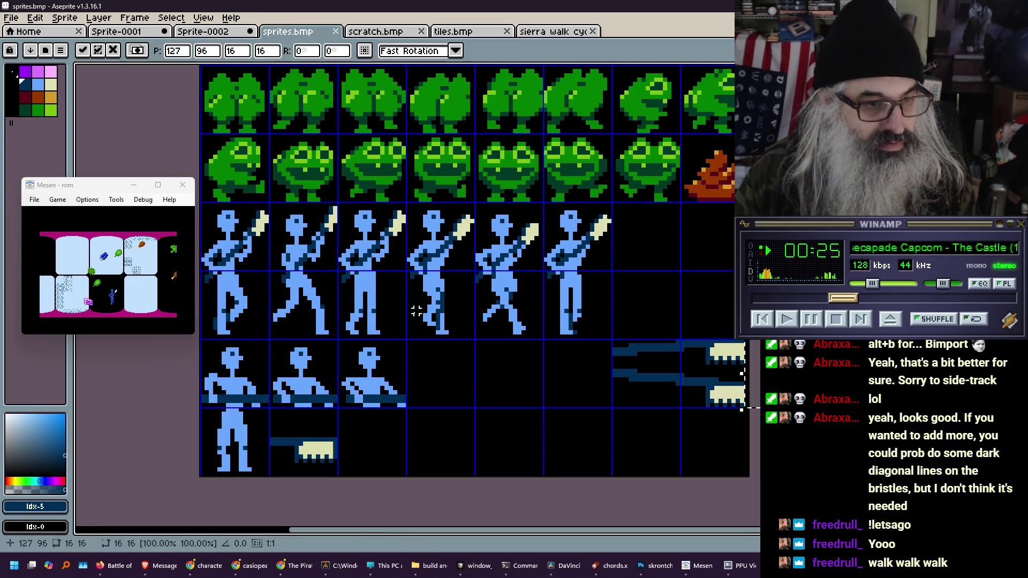
pyautogui.moveTo(737, 368)
pyautogui.mouseDown()
pyautogui.moveTo(444, 445)
pyautogui.moveTo(376, 444)
pyautogui.mouseUp()
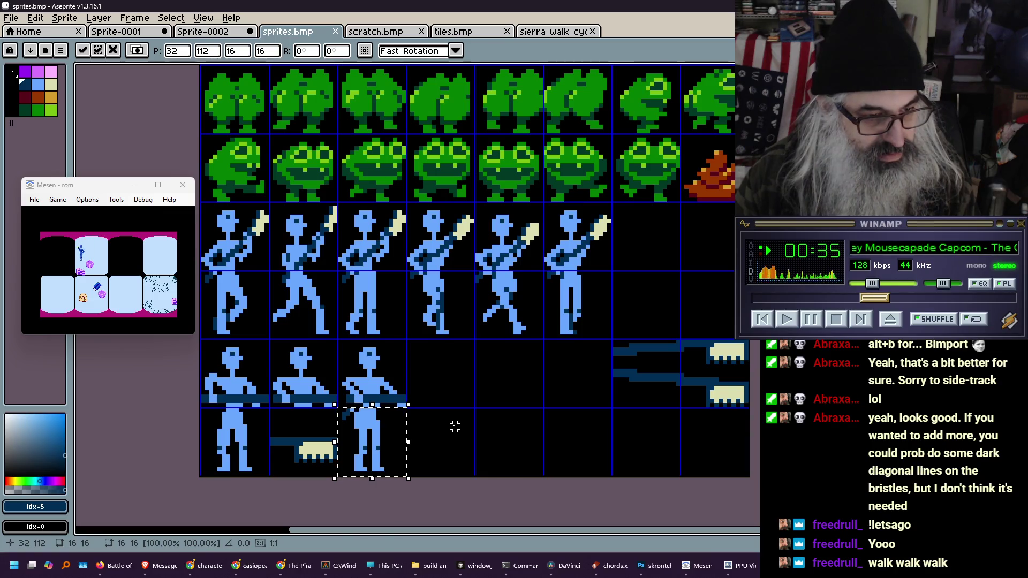
pyautogui.hotkey('ctrl', 'd')
pyautogui.hotkey('ctrl', 's')
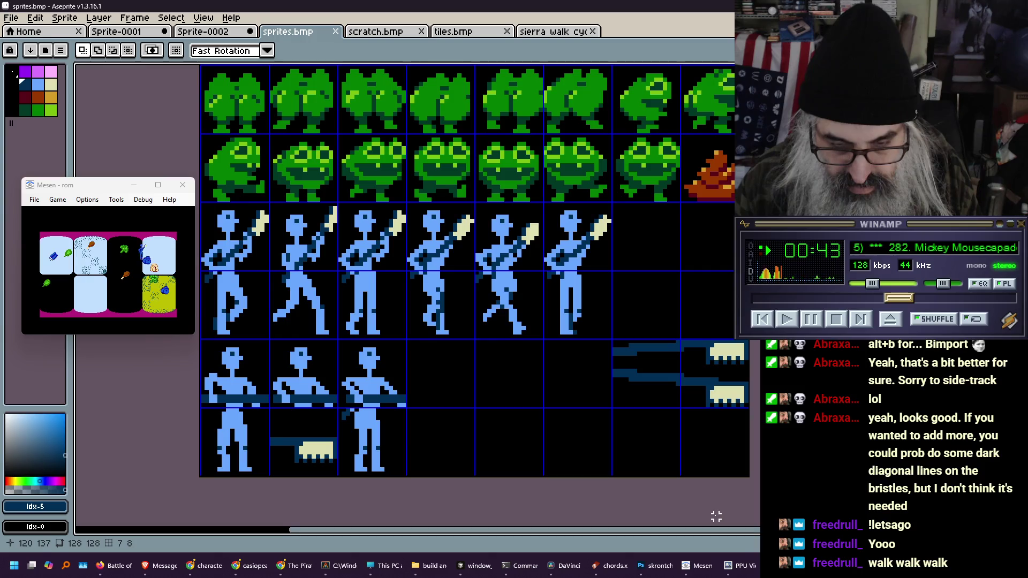
pyautogui.click(739, 565)
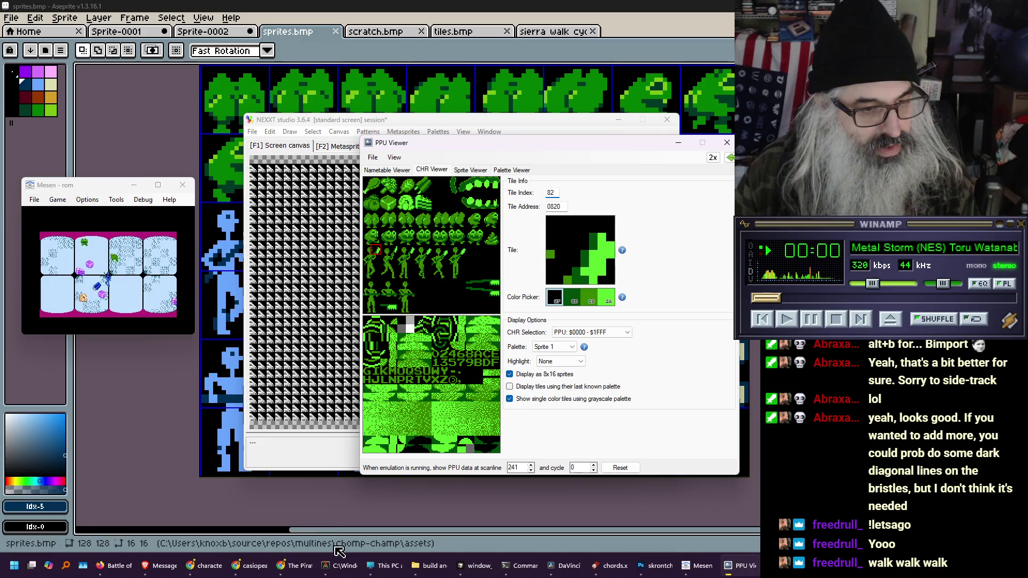
# At the top of player.asm, renumber the animation register comments to ent_r1 and ent_r2
pyautogui.click(337, 565)
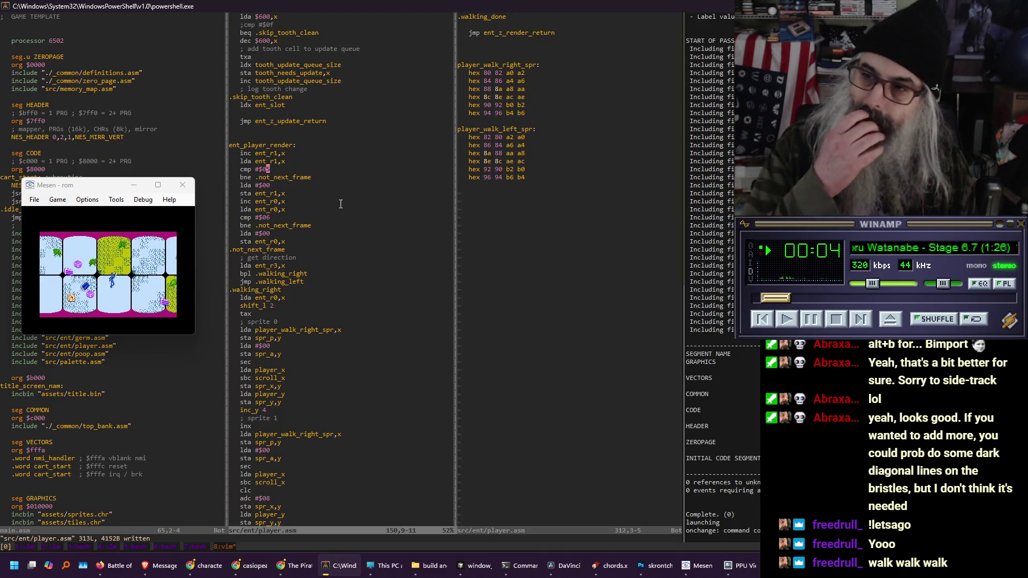
pyautogui.hotkey('ctrl', 'b')
pyautogui.hotkey('ctrl', 'b')
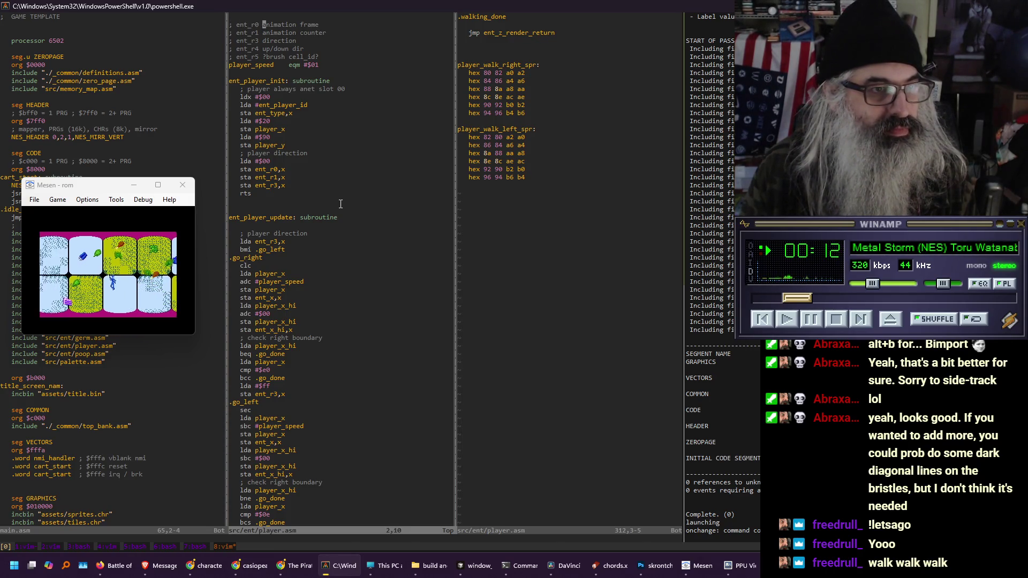
pyautogui.press('BackSpace')
pyautogui.write('1')
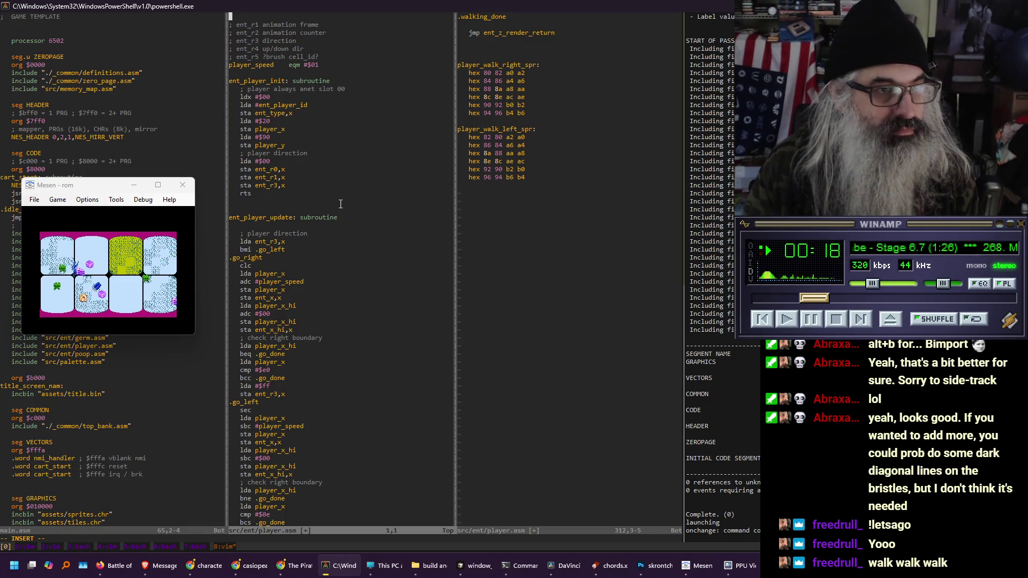
# Add an ent_r0 state comment listing 0 idle/standing and 1 walking
pyautogui.press('Return')
pyautogui.write('t_r0 s')
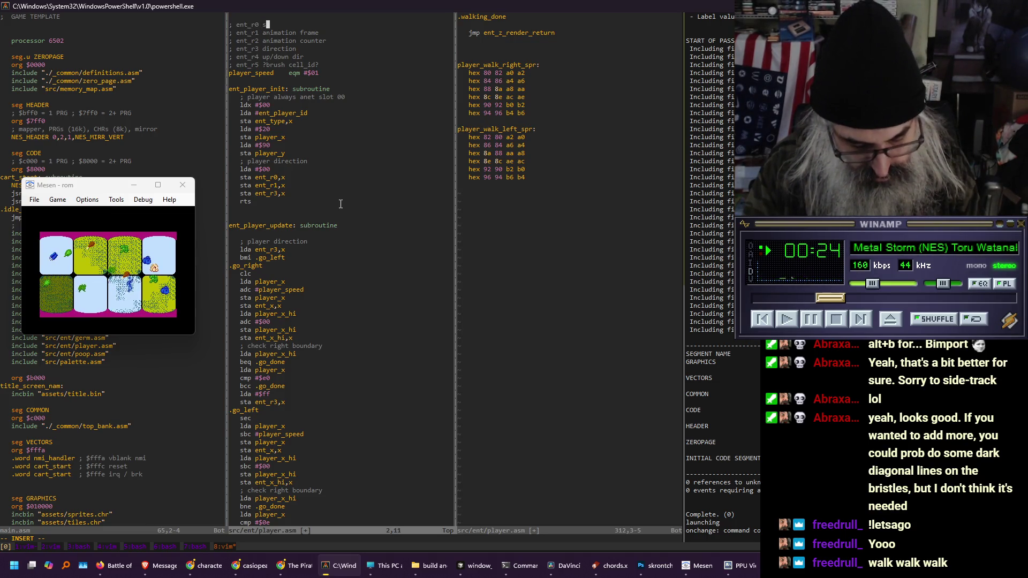
pyautogui.write('tate')
pyautogui.press('Return')
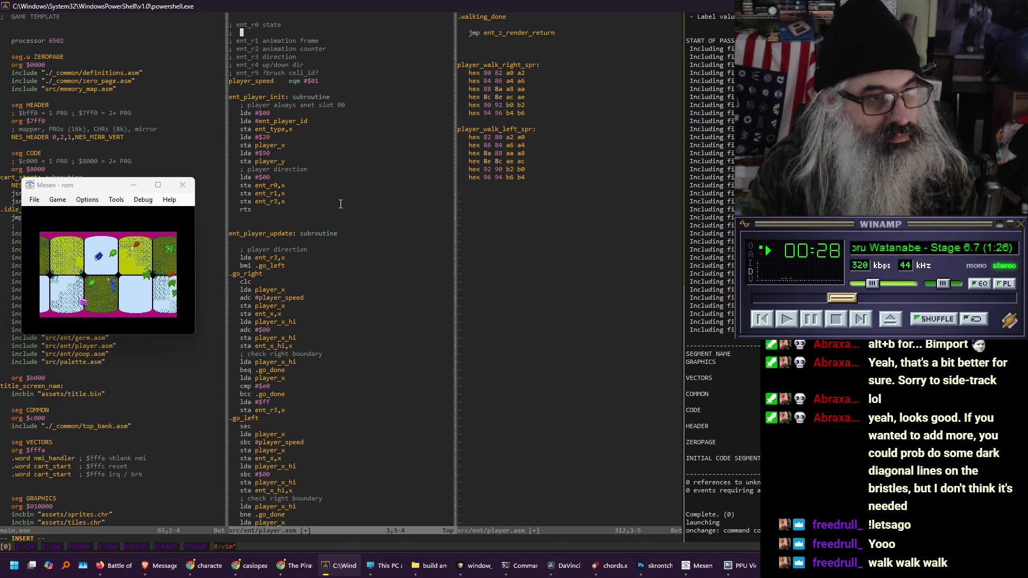
pyautogui.write('; 0')
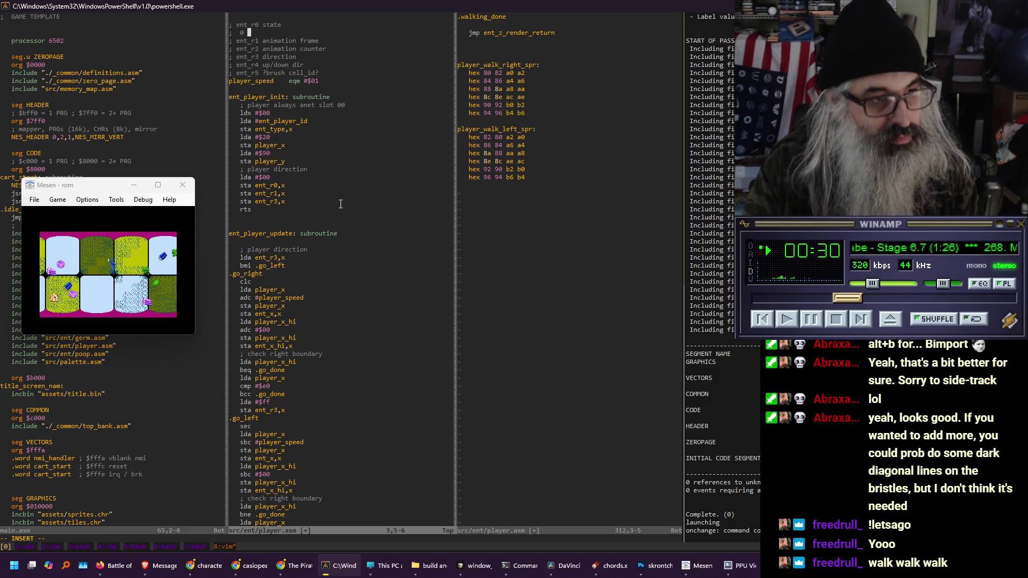
pyautogui.write('idle/standing')
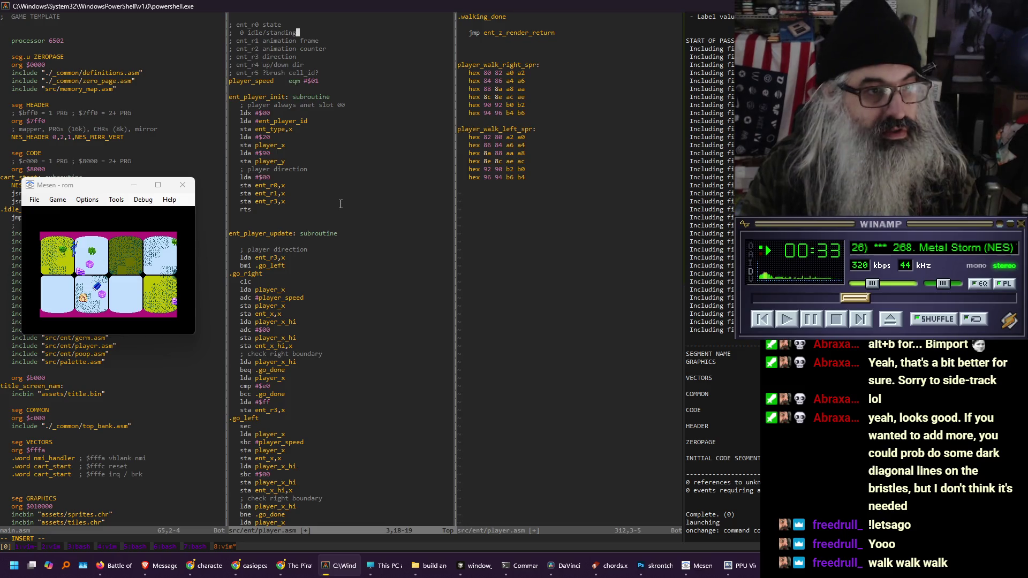
pyautogui.press('Return')
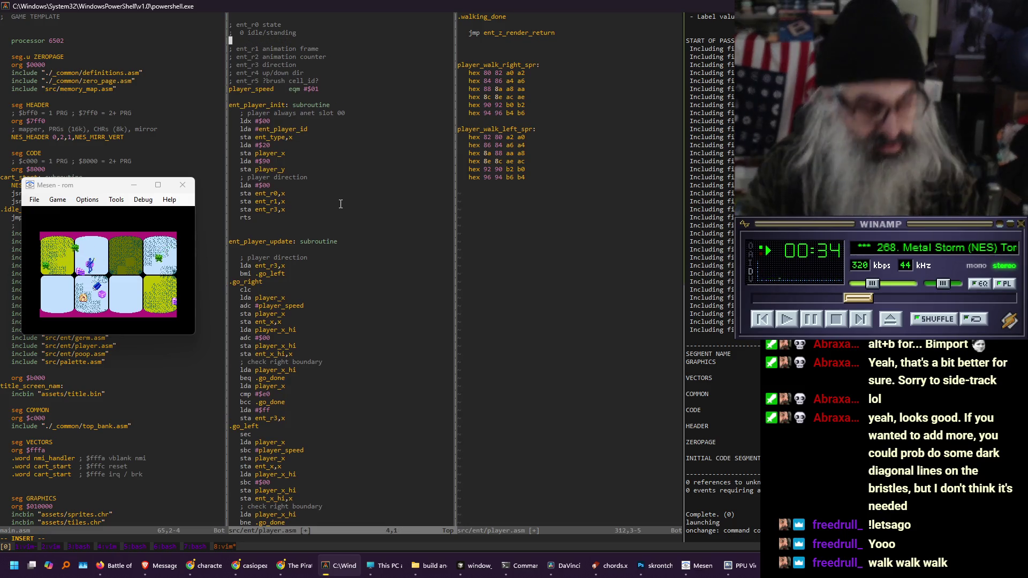
pyautogui.press('Tab')
pyautogui.write('1 ')
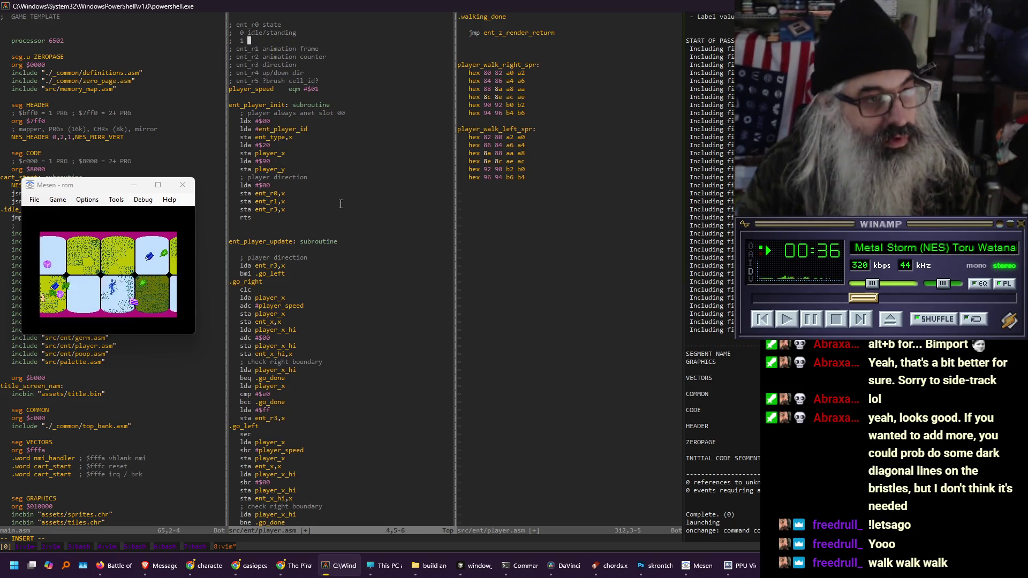
pyautogui.write('walking')
# Add comment entries for state 2 ('beushing') and a state 3 line
pyautogui.press('Return')
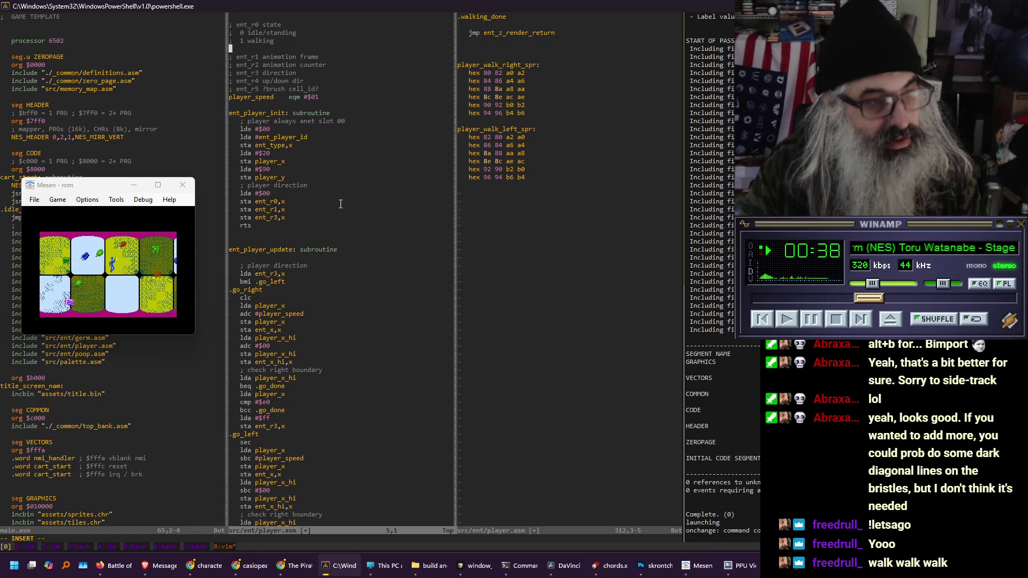
pyautogui.write(';')
pyautogui.press('Tab')
pyautogui.write('2 ')
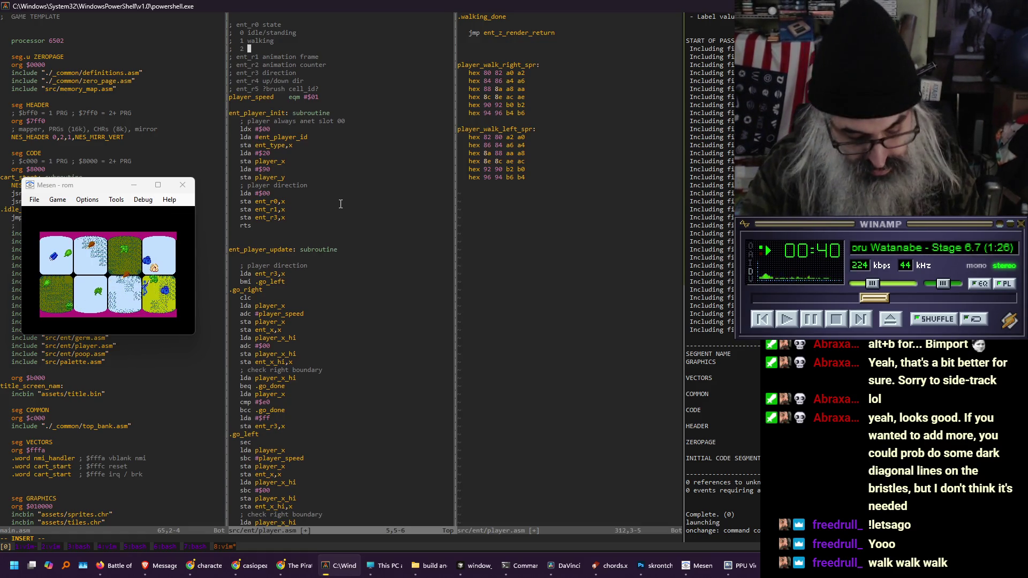
pyautogui.write('beushing')
pyautogui.press('Return')
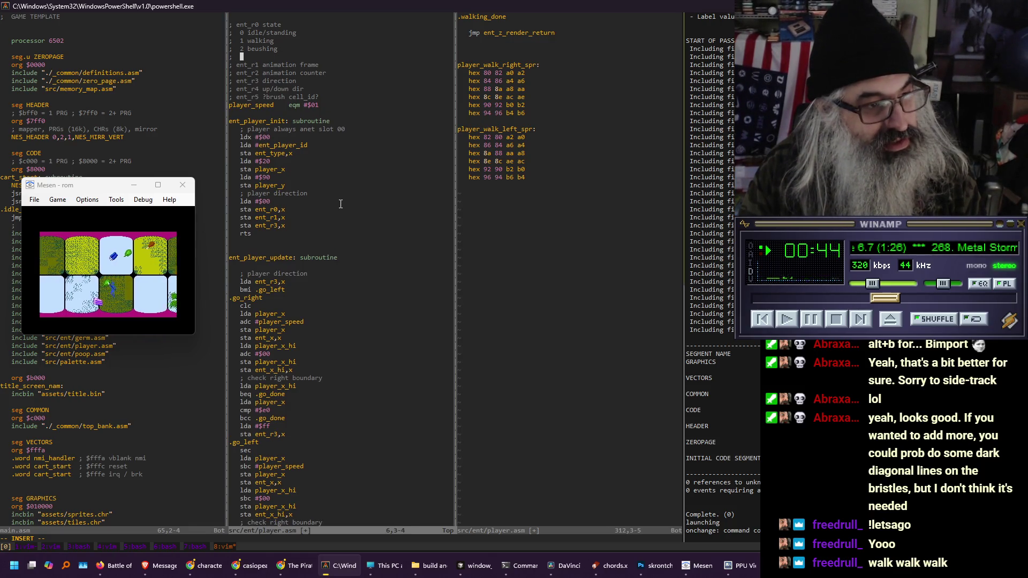
pyautogui.write(';')
pyautogui.press('Tab')
pyautogui.write('3')
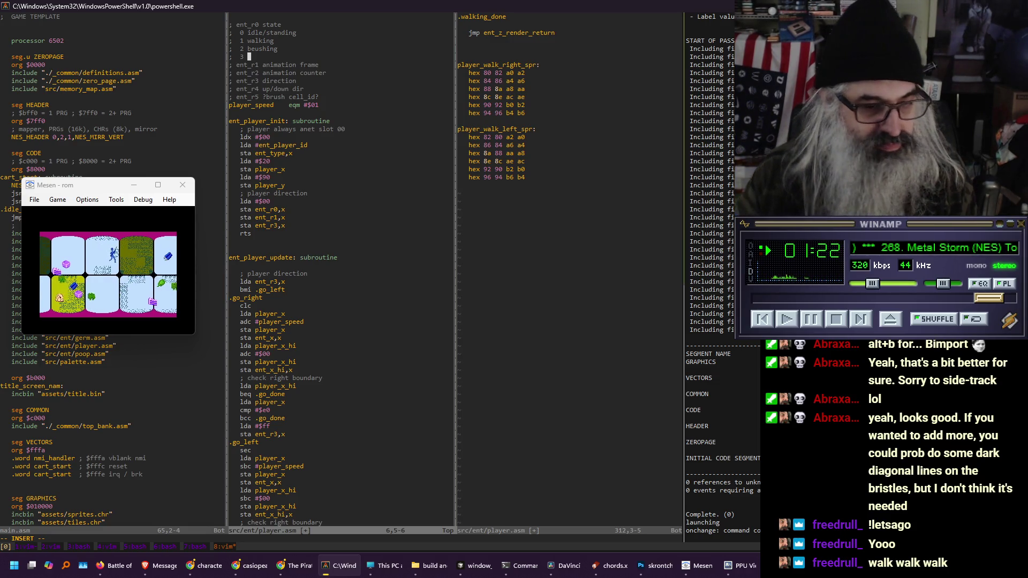
# Open YouTube in a new browser tab
pyautogui.click(203, 566)
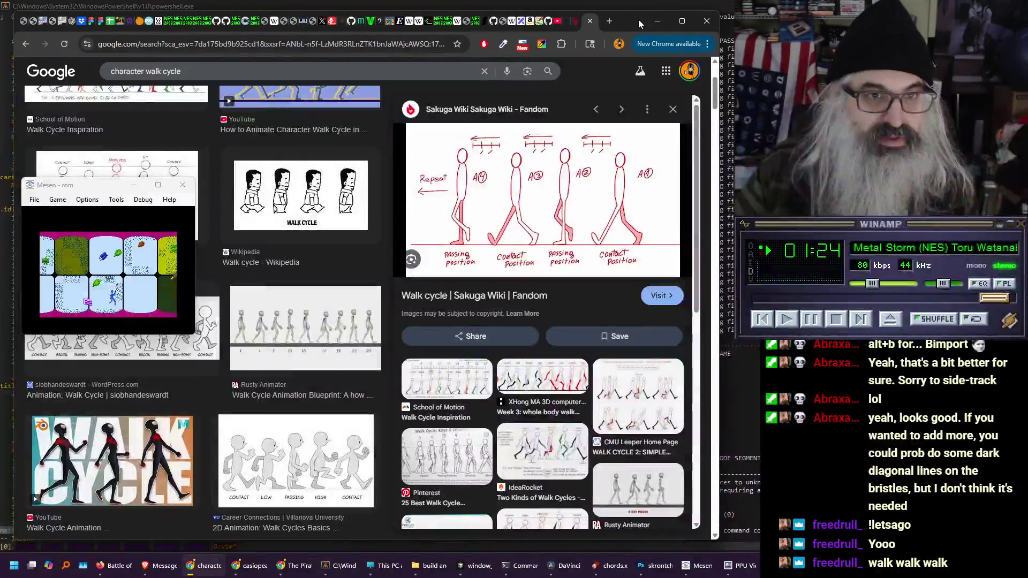
pyautogui.click(609, 27)
pyautogui.write('youtube.com')
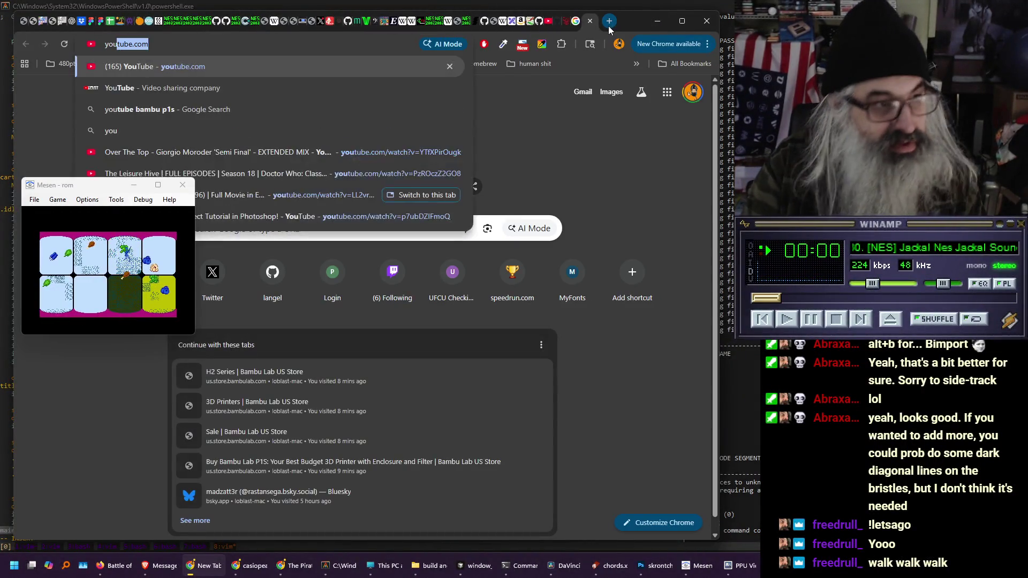
pyautogui.press('Return')
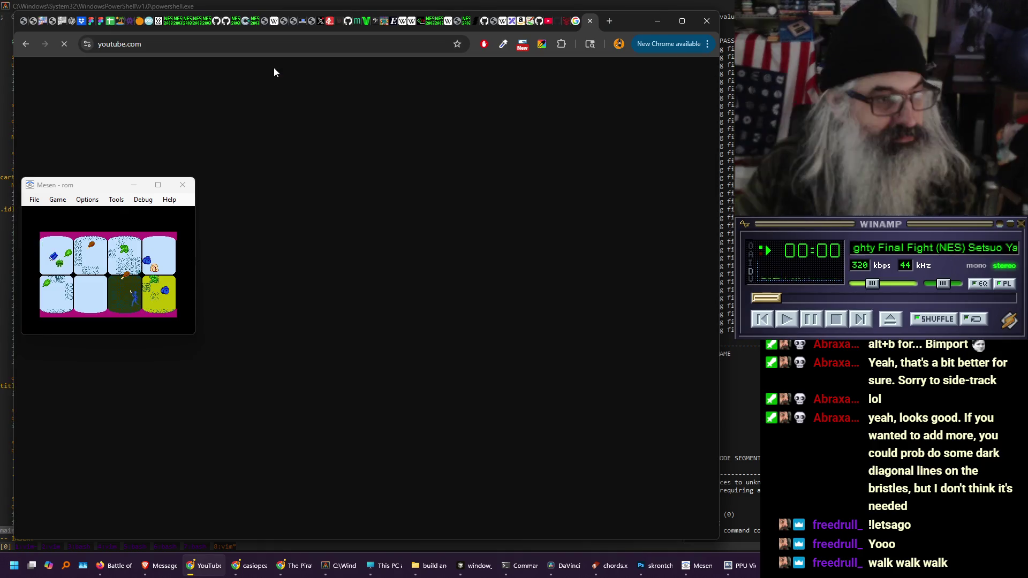
# Search 'marianet death song' and play Gounod's Funeral March of a Marionette
pyautogui.click(275, 72)
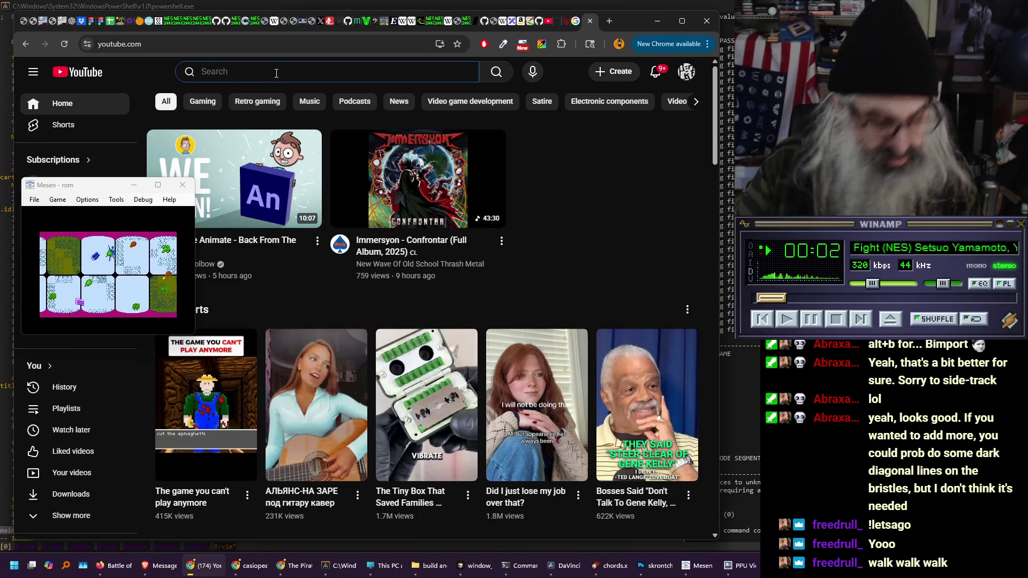
pyautogui.write('marianet')
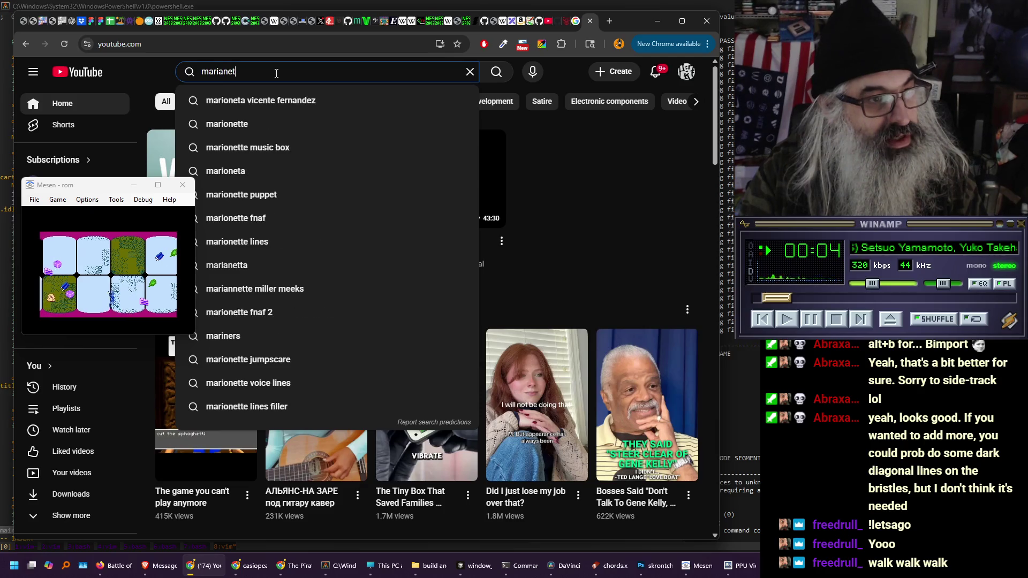
pyautogui.write(' death')
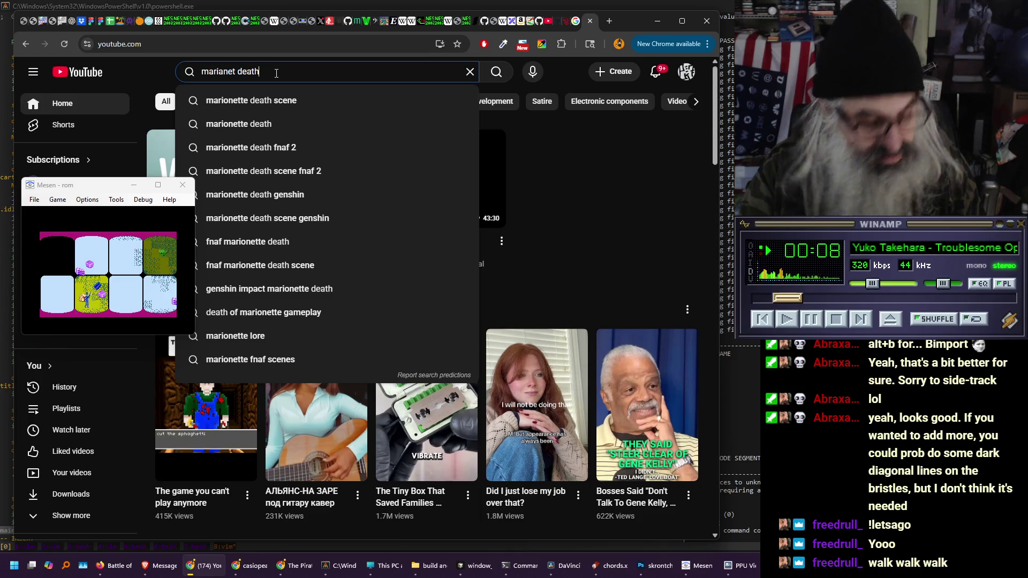
pyautogui.write(' song')
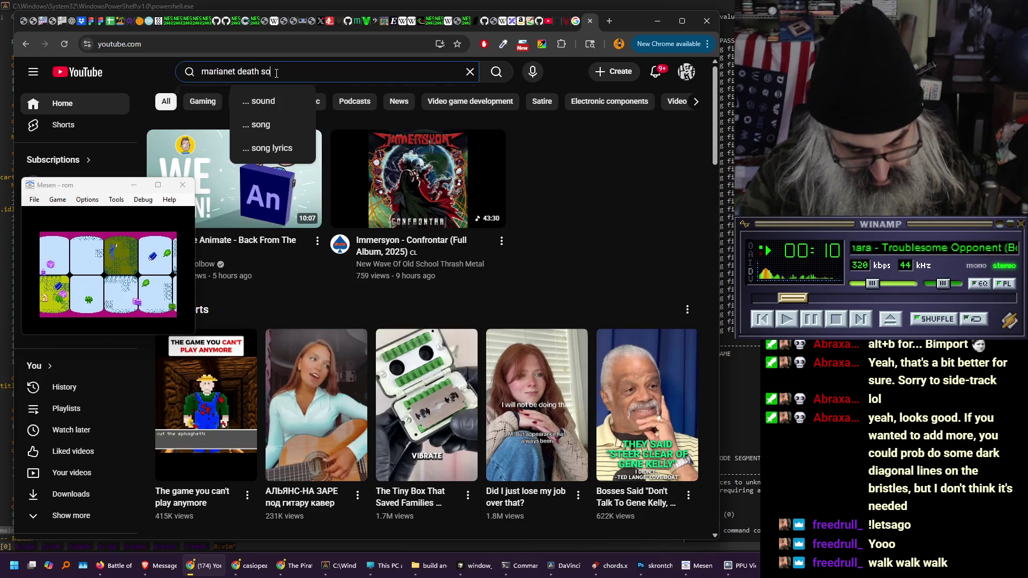
pyautogui.press('Return')
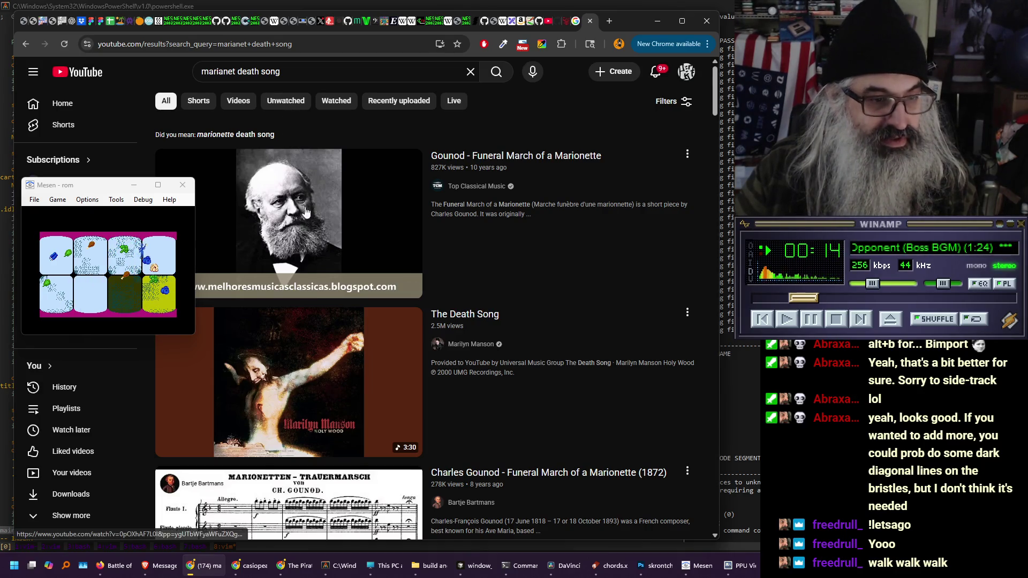
pyautogui.scroll(-3, 279, 241)
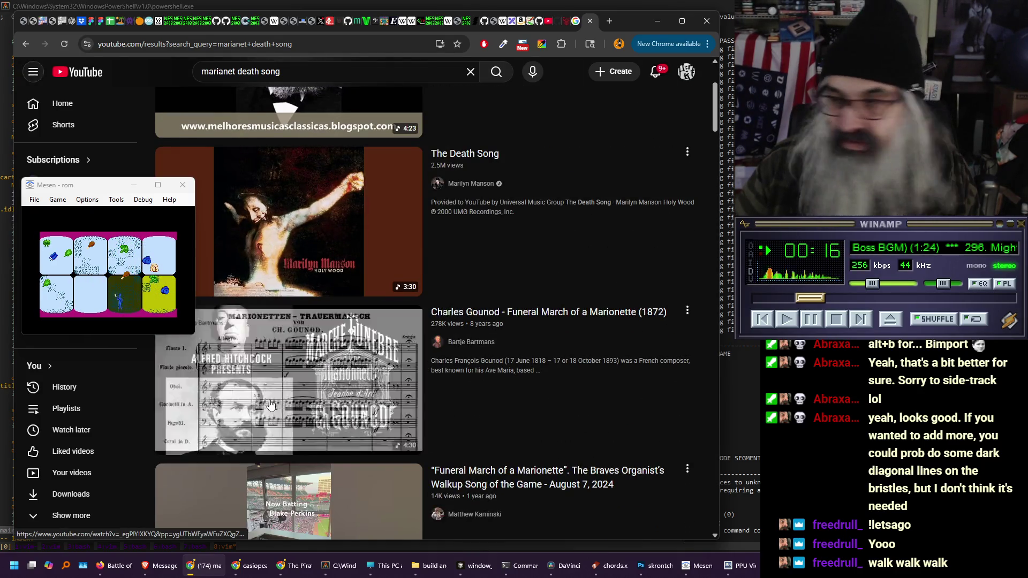
pyautogui.click(271, 408)
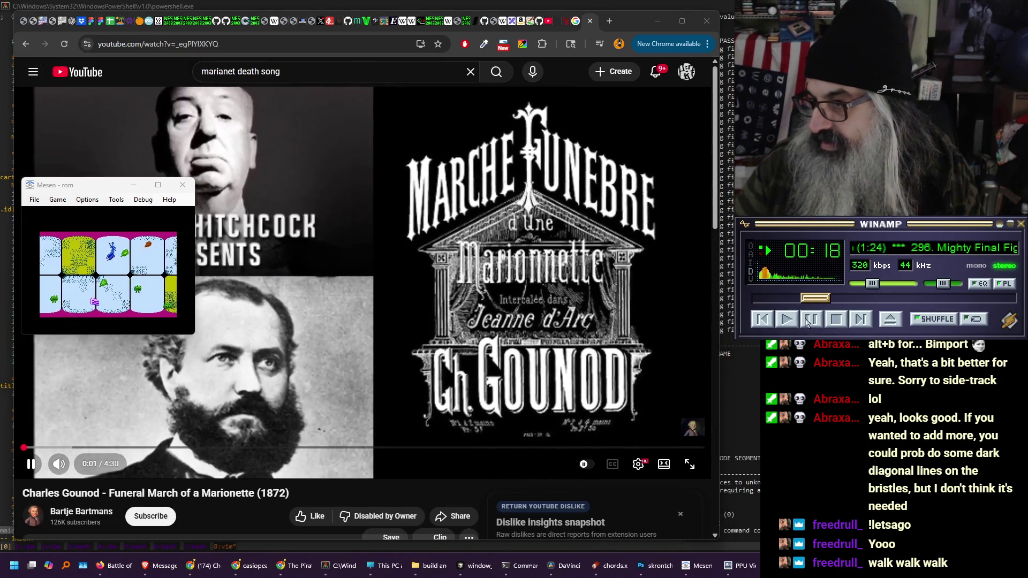
# Skip the Gounod video to about 0:45 with the Mesen window moved off it
pyautogui.moveTo(101, 192)
pyautogui.mouseDown()
pyautogui.moveTo(534, 187)
pyautogui.moveTo(597, 140)
pyautogui.mouseUp()
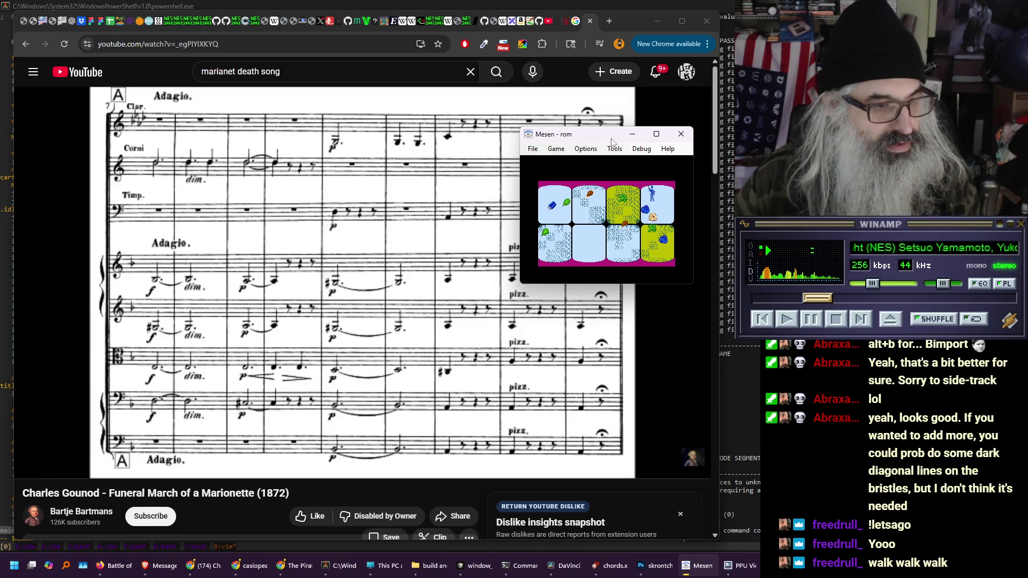
pyautogui.click(136, 448)
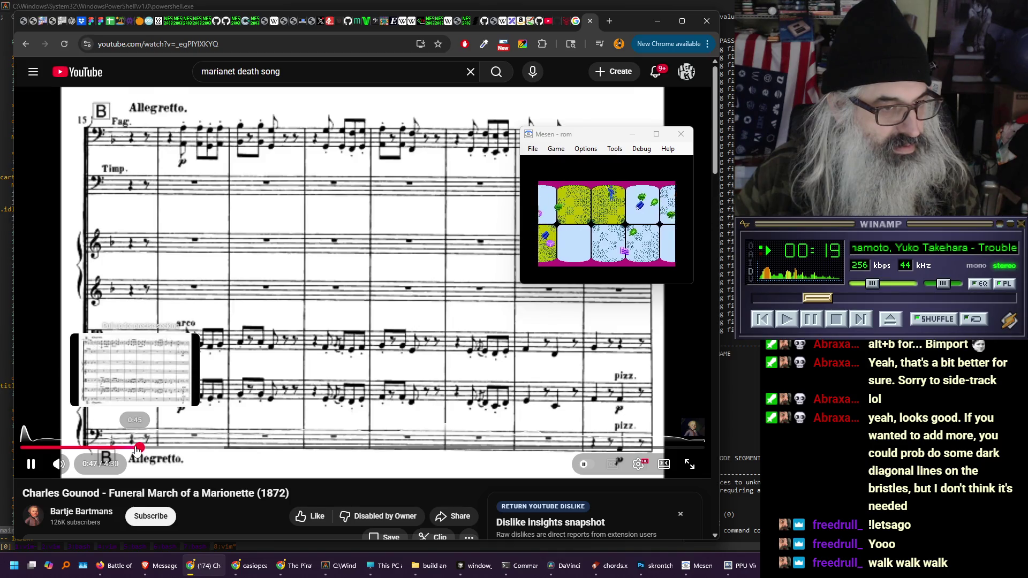
pyautogui.scroll(-3, 213, 498)
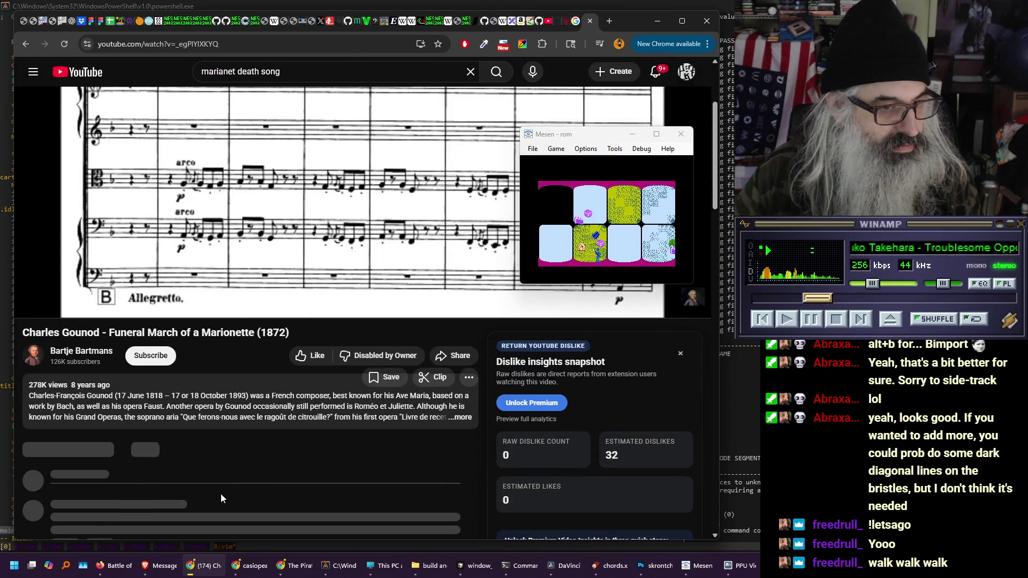
pyautogui.scroll(3, 220, 494)
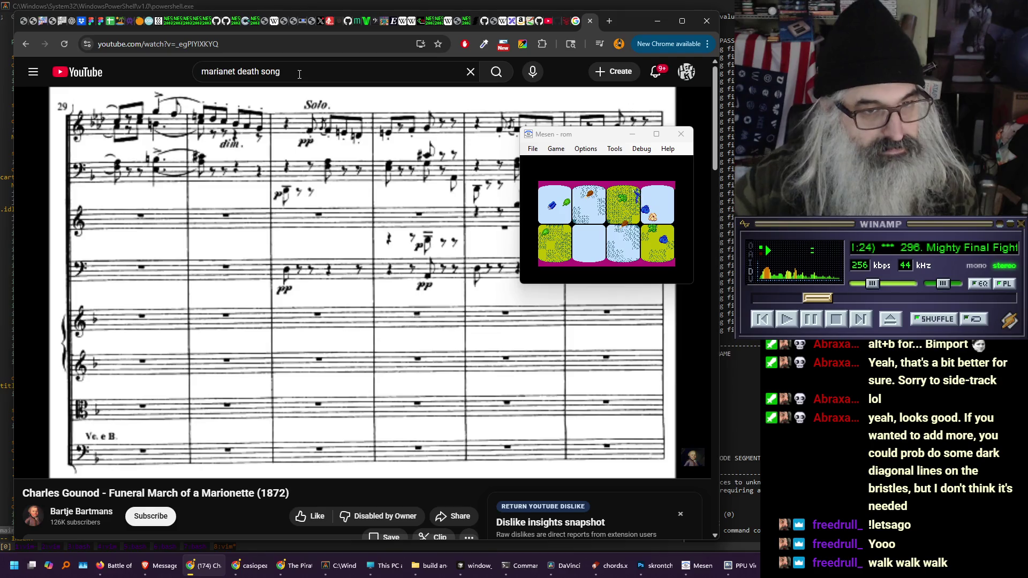
pyautogui.press('super+shift+Right')
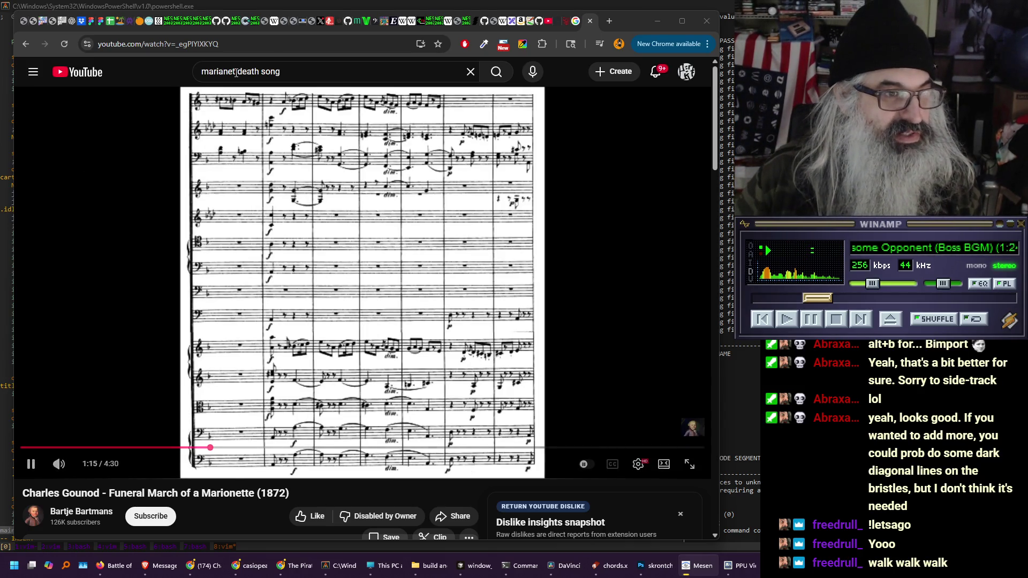
# Search 'funeral march classical music' and open the Chopin Piano Sonata No 2 video
pyautogui.tripleClick(275, 74)
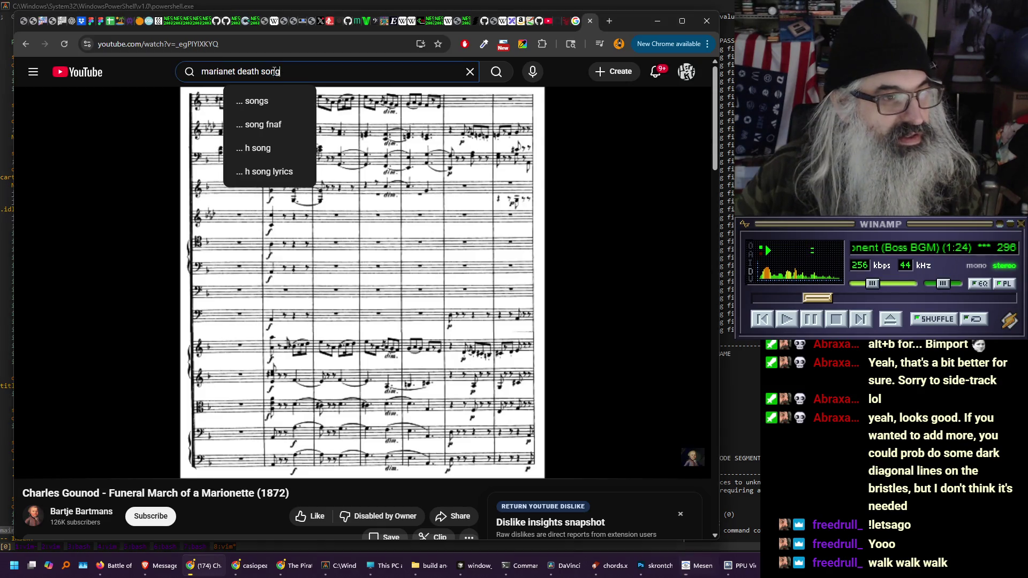
pyautogui.write('fune')
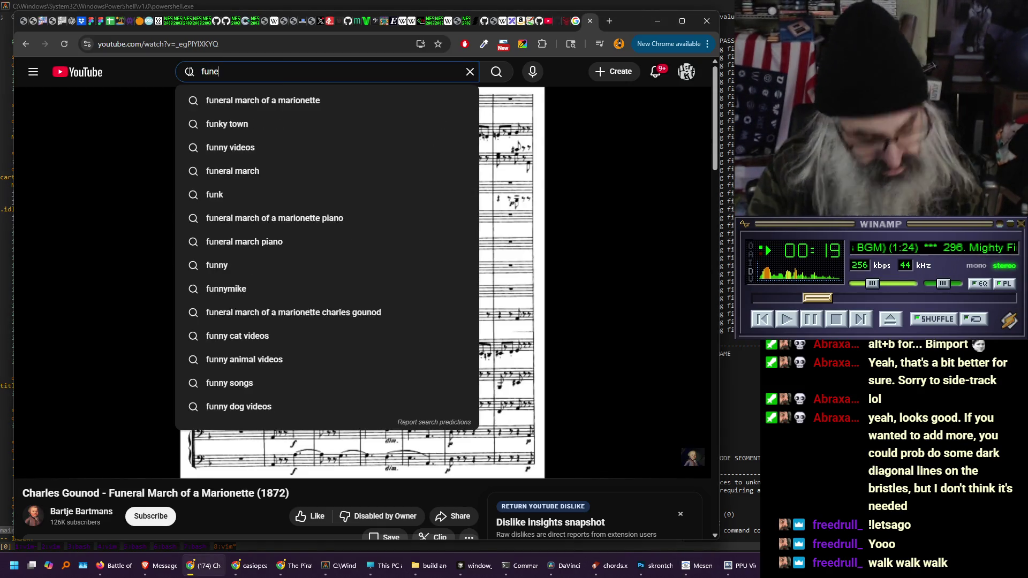
pyautogui.write('ral marc')
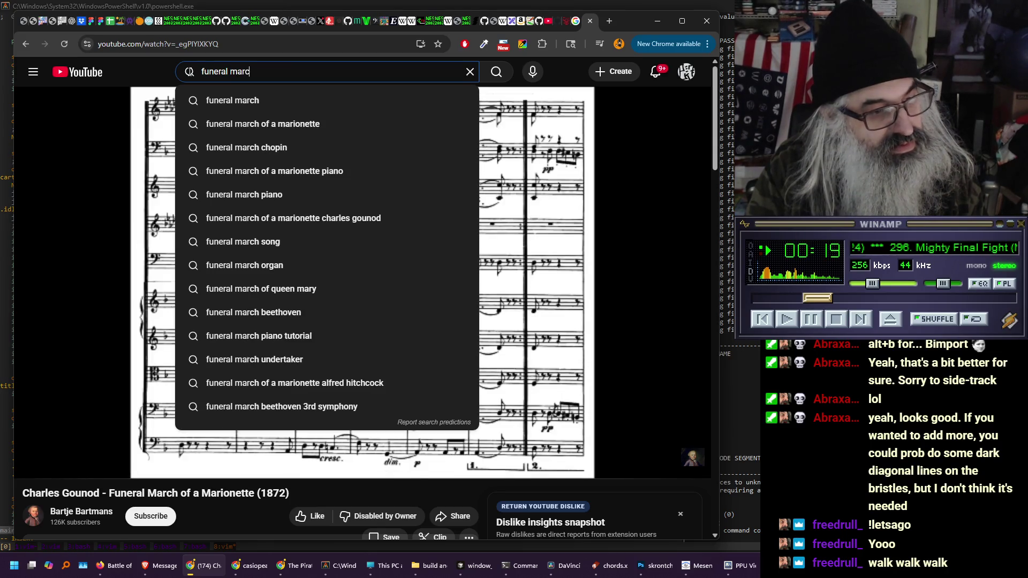
pyautogui.write('h cla')
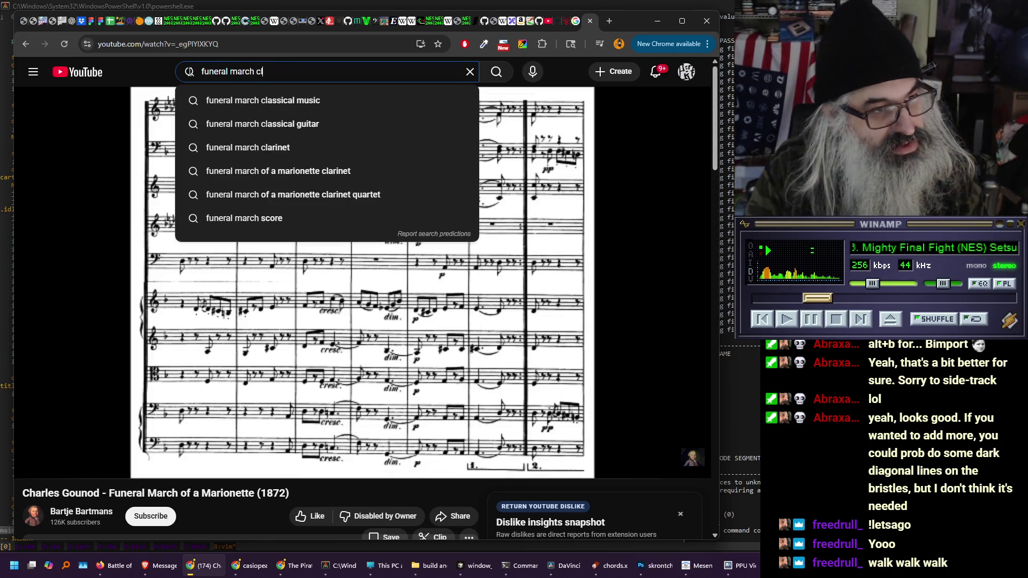
pyautogui.press('Down')
pyautogui.press('Return')
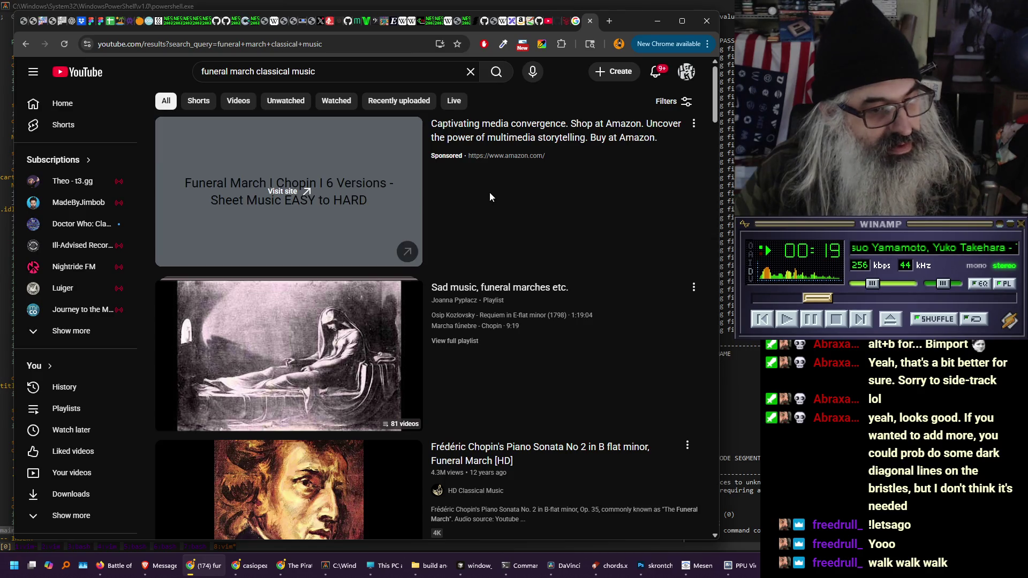
pyautogui.scroll(-3, 490, 192)
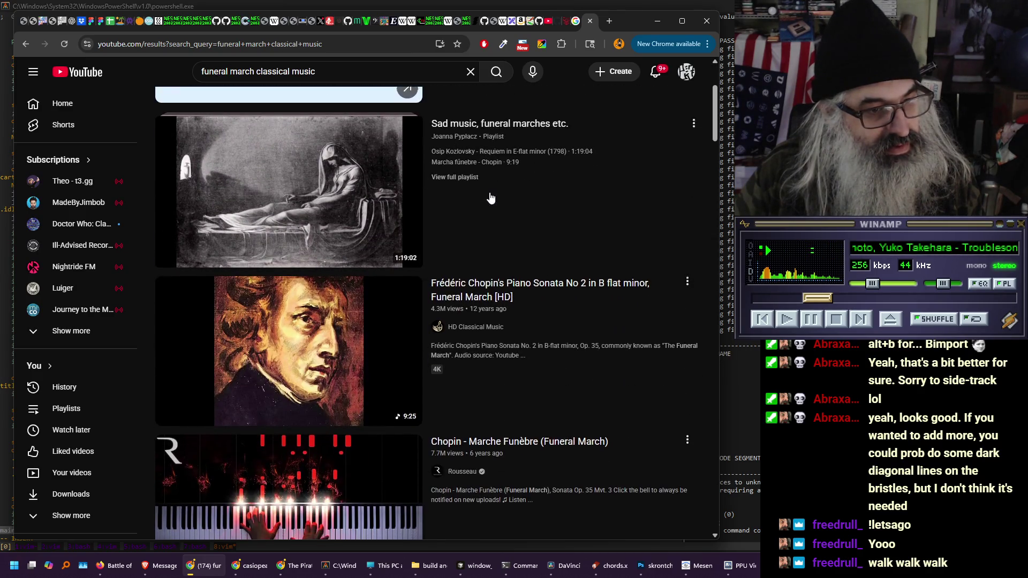
pyautogui.scroll(-1, 490, 198)
pyautogui.click(320, 283)
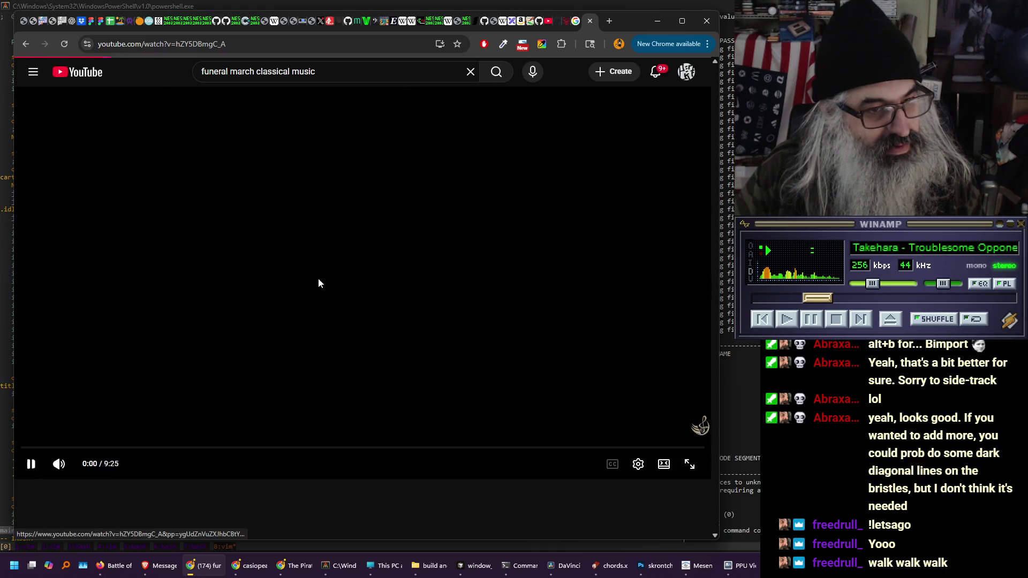
# Skip to about 0:20, pause the Chopin video, resume Winamp, and close the tab
pyautogui.click(46, 448)
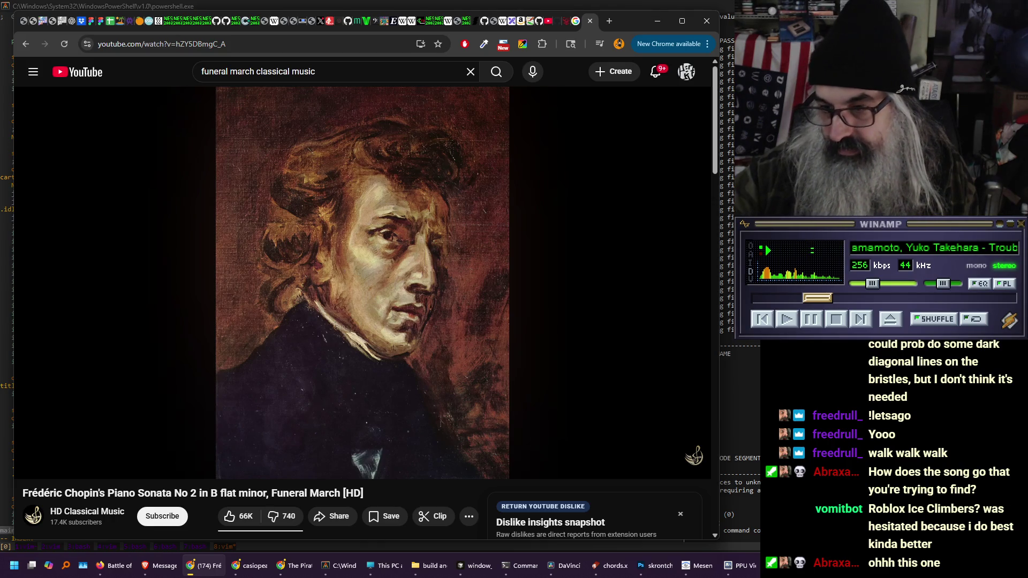
pyautogui.click(196, 216)
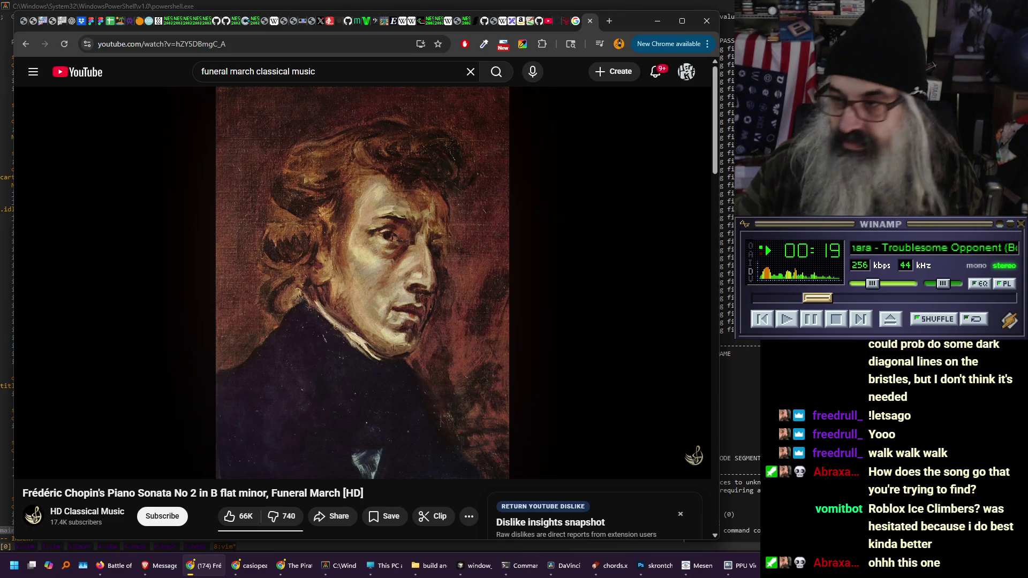
pyautogui.click(788, 319)
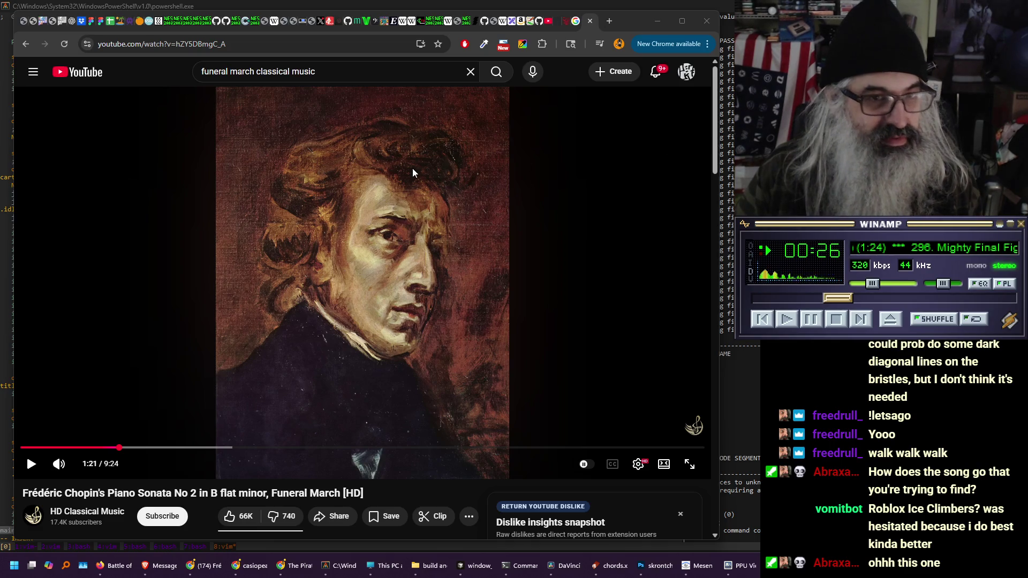
pyautogui.click(592, 22)
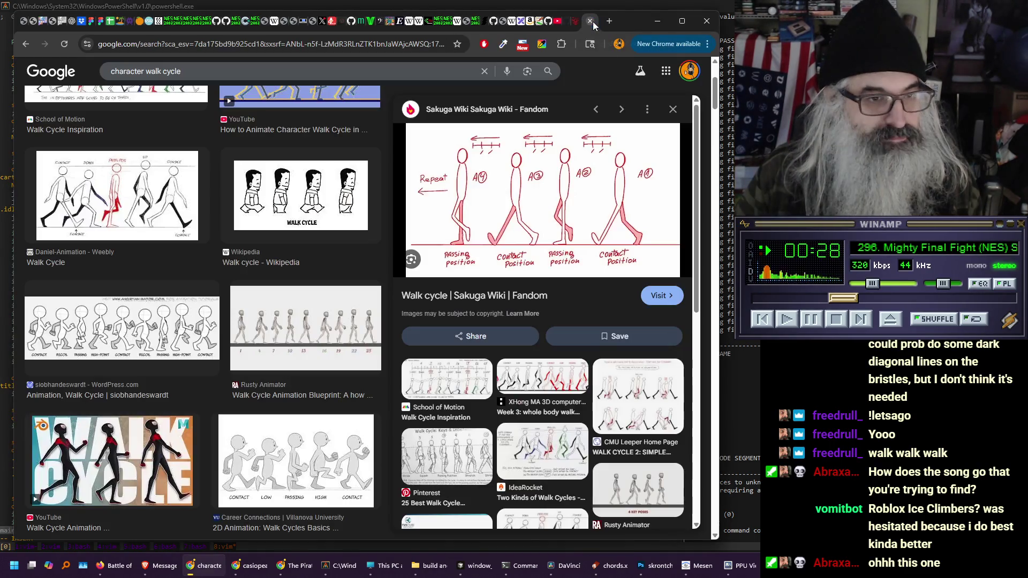
# Back in Vim, correct 'beushing' to 'brushing' in the state comments
pyautogui.click(655, 26)
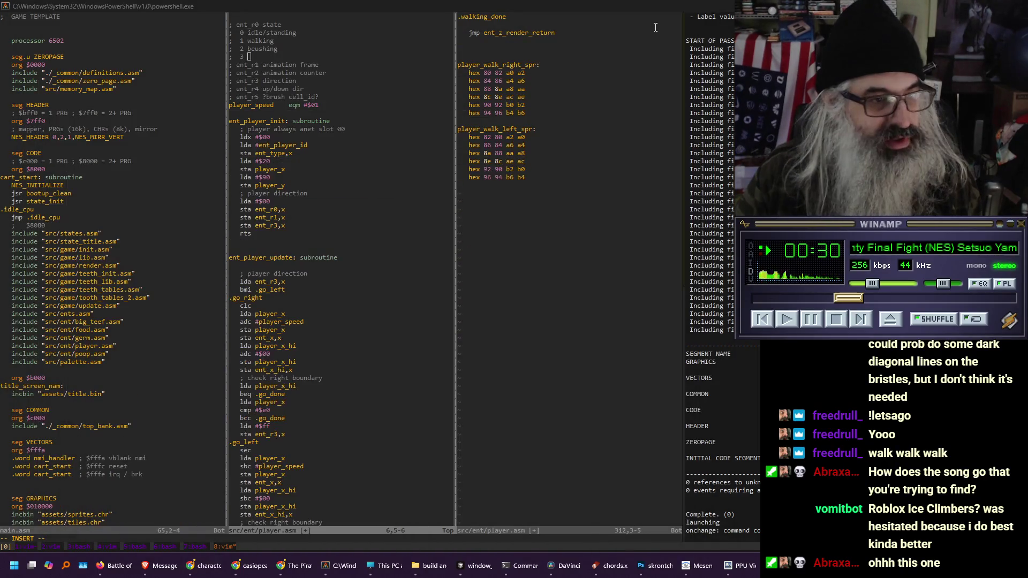
pyautogui.click(132, 164)
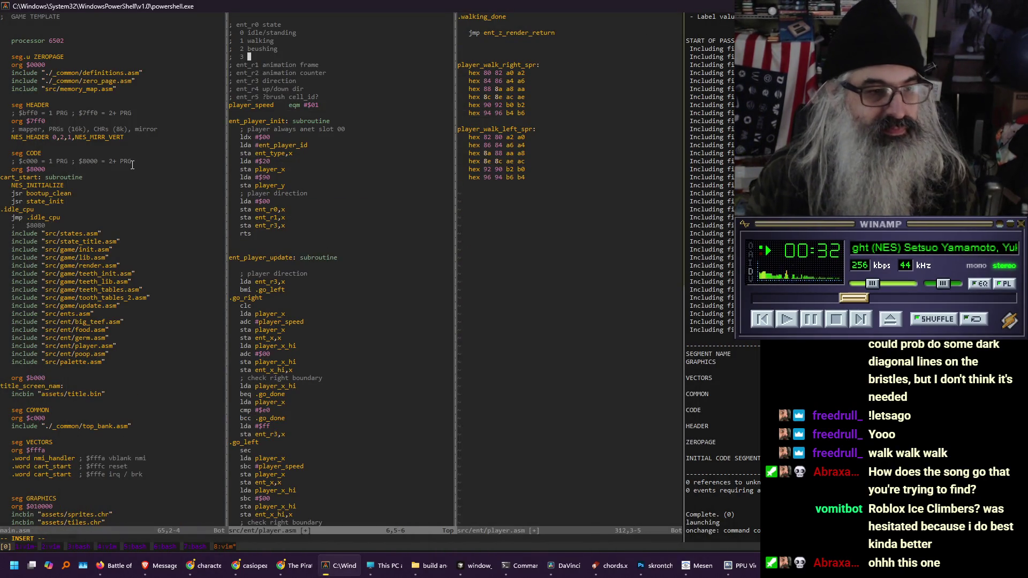
pyautogui.press('Down')
pyautogui.press('Up')
pyautogui.press('Up')
pyautogui.press('Right')
pyautogui.press('Right')
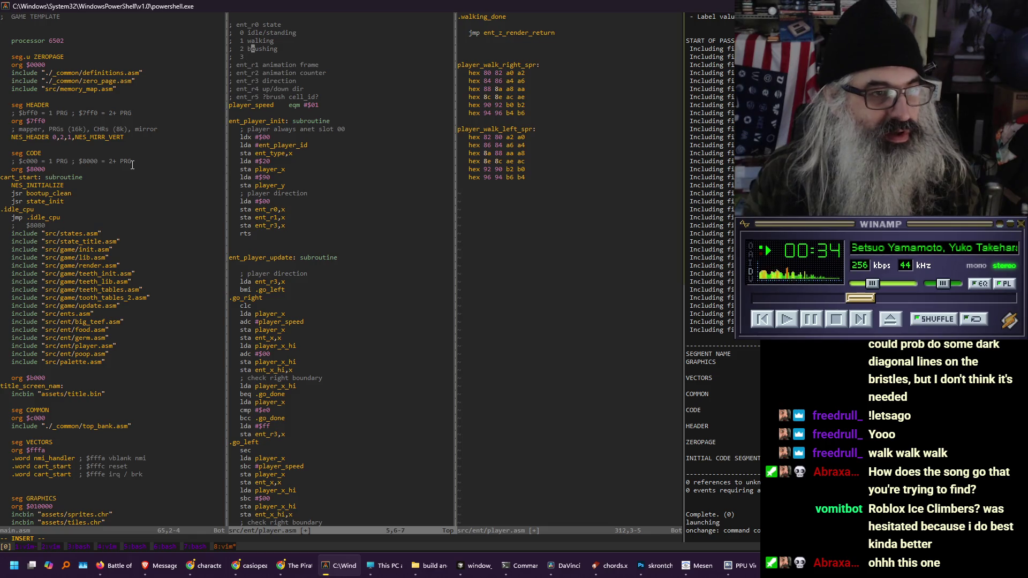
pyautogui.write('i')
pyautogui.press('BackSpace')
pyautogui.press('BackSpace')
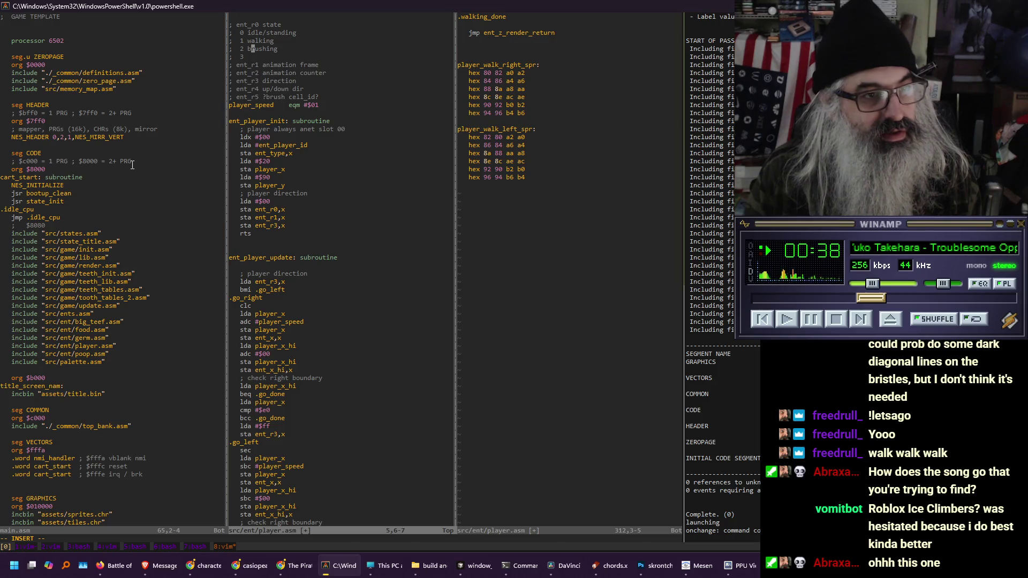
# Add state comment lines '3 flossing' and '4 dying/dead'
pyautogui.press('Down')
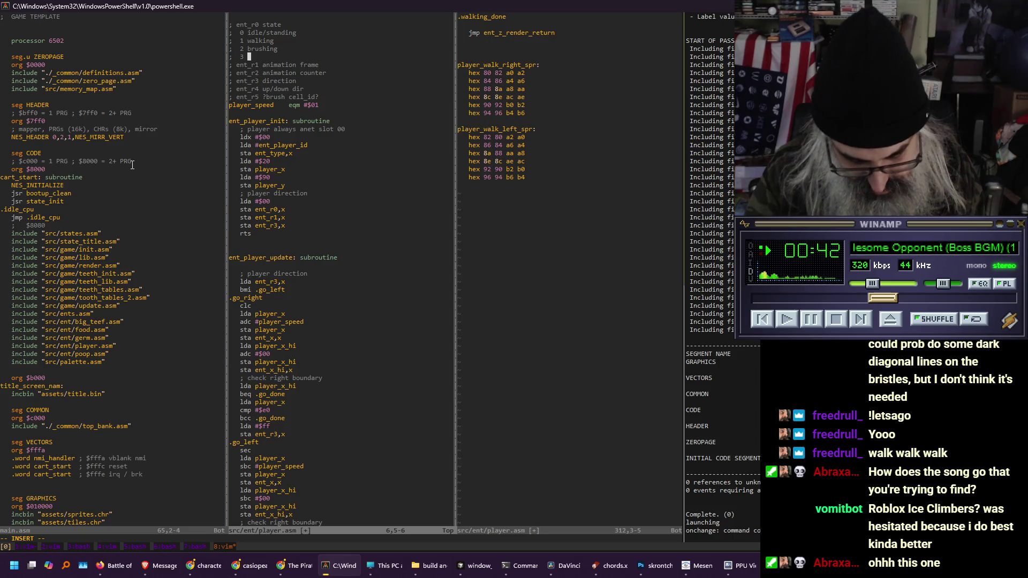
pyautogui.write('flo')
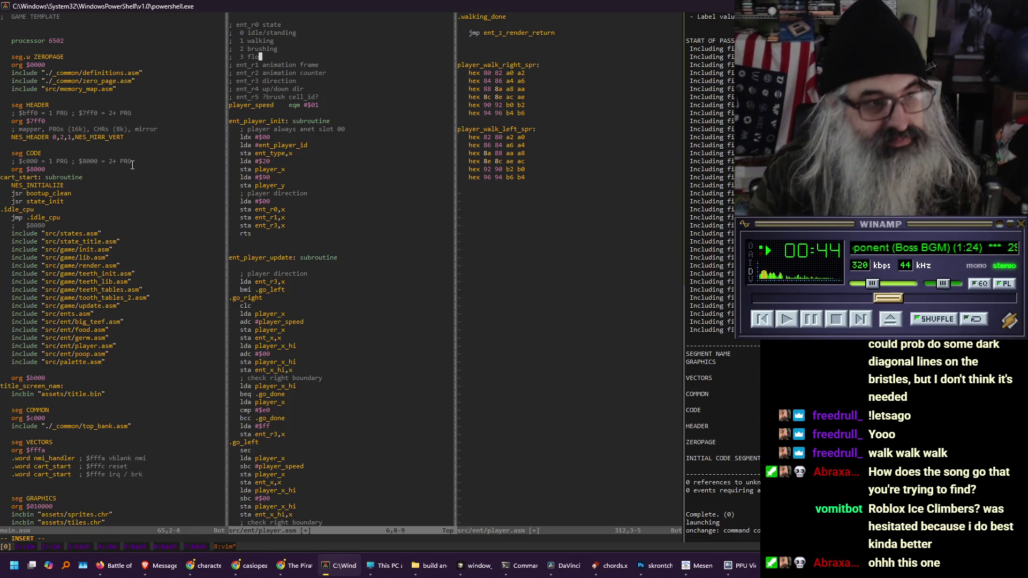
pyautogui.write('ssing')
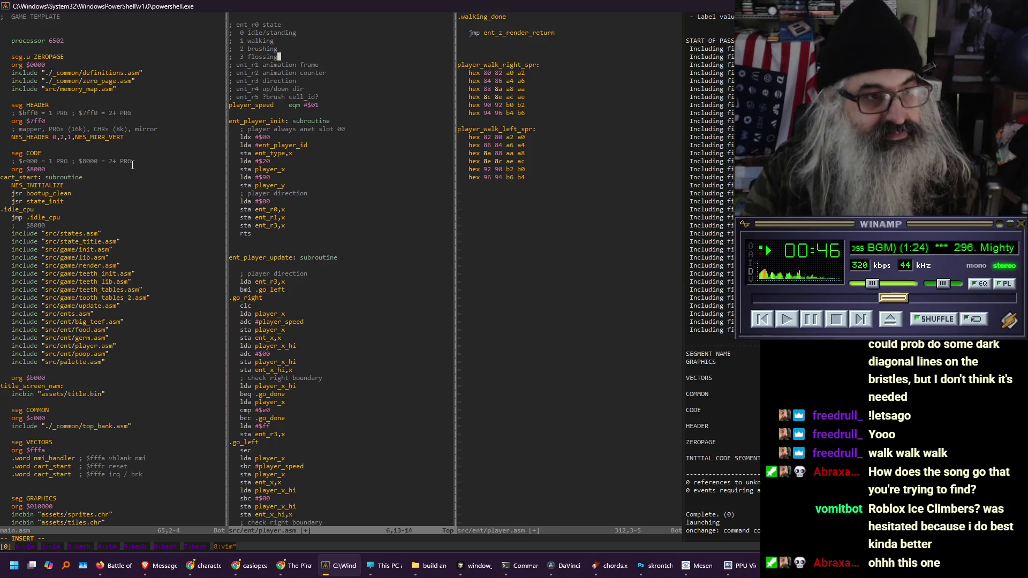
pyautogui.press('Return')
pyautogui.write(';')
pyautogui.press('Tab')
pyautogui.write('4 ')
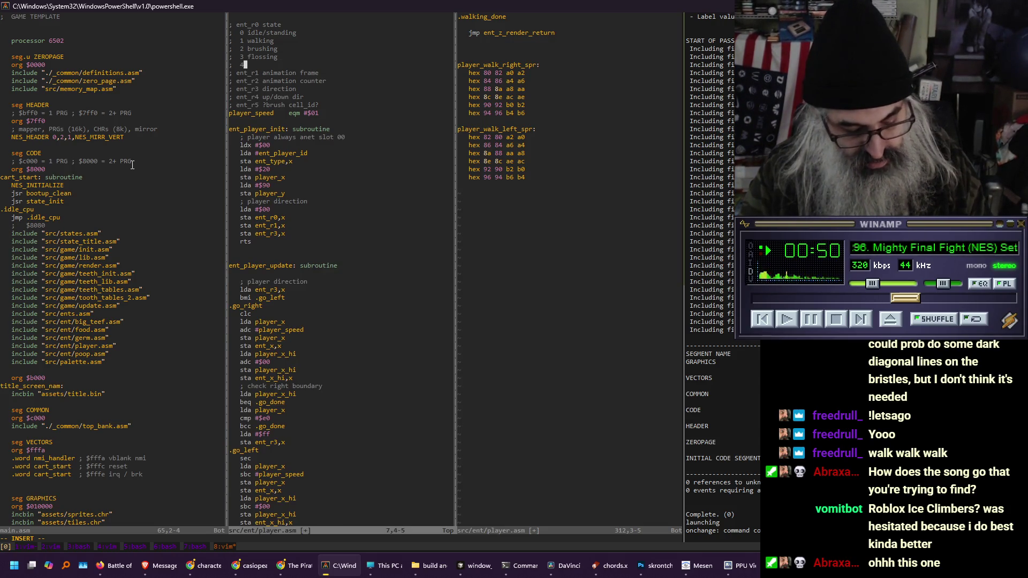
pyautogui.write('dying.')
pyautogui.press('BackSpace')
pyautogui.write('/dead')
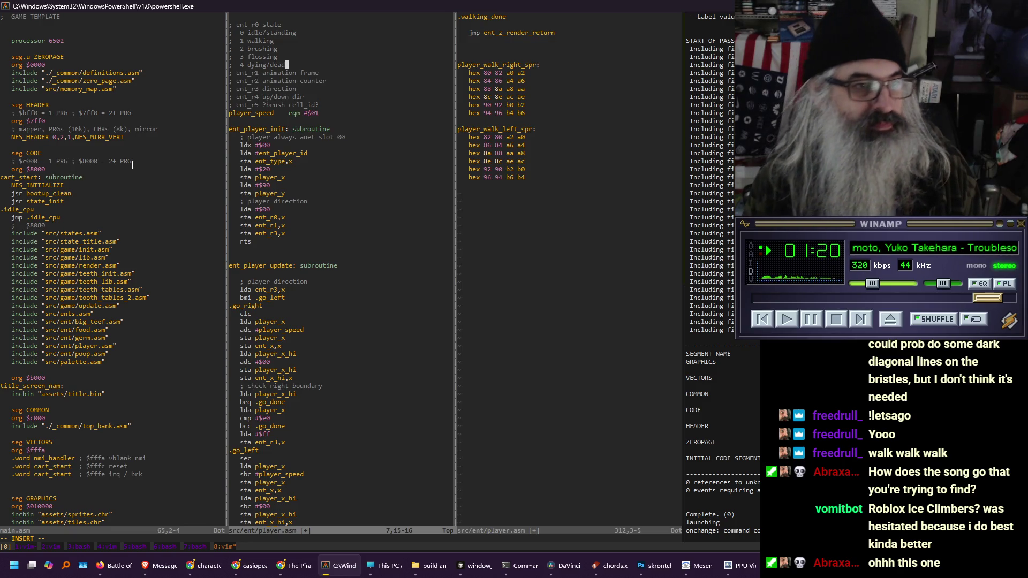
# Add a blank line after the comment block and find where ent_r0 is stored
pyautogui.press('Down')
pyautogui.press('Down')
pyautogui.press('Down')
pyautogui.press('End')
pyautogui.press('Return')
pyautogui.press('Up')
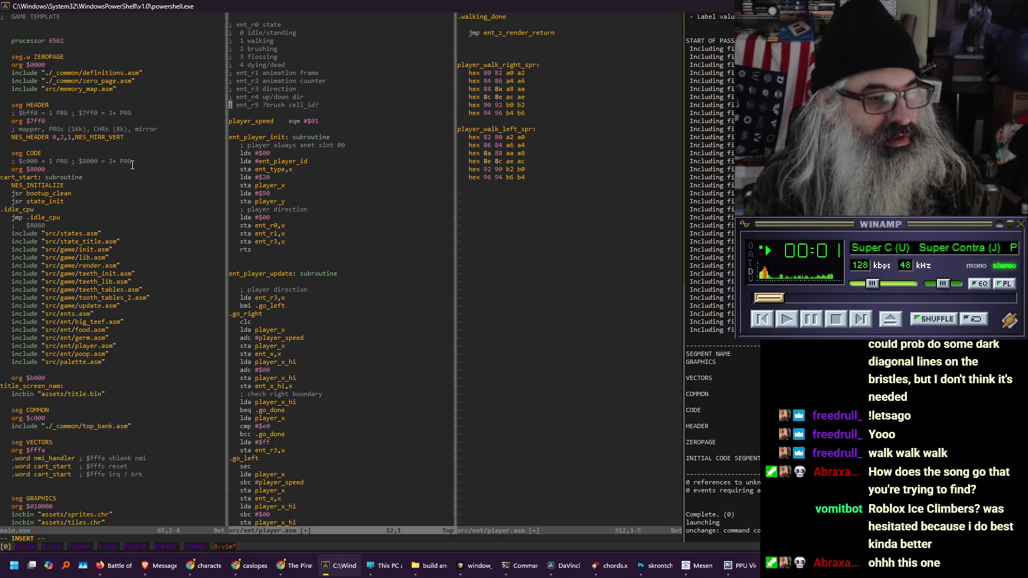
pyautogui.press('Escape')
pyautogui.write('/r0')
pyautogui.press('Return')
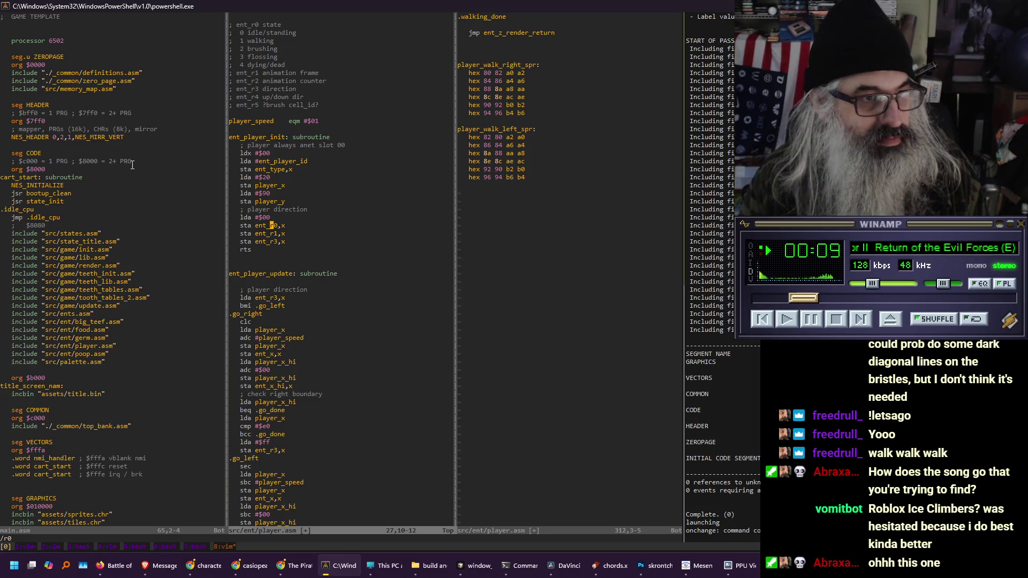
# Duplicate the register-clearing line in player init so ent_r2 is also cleared
pyautogui.press('j')
pyautogui.press('V')
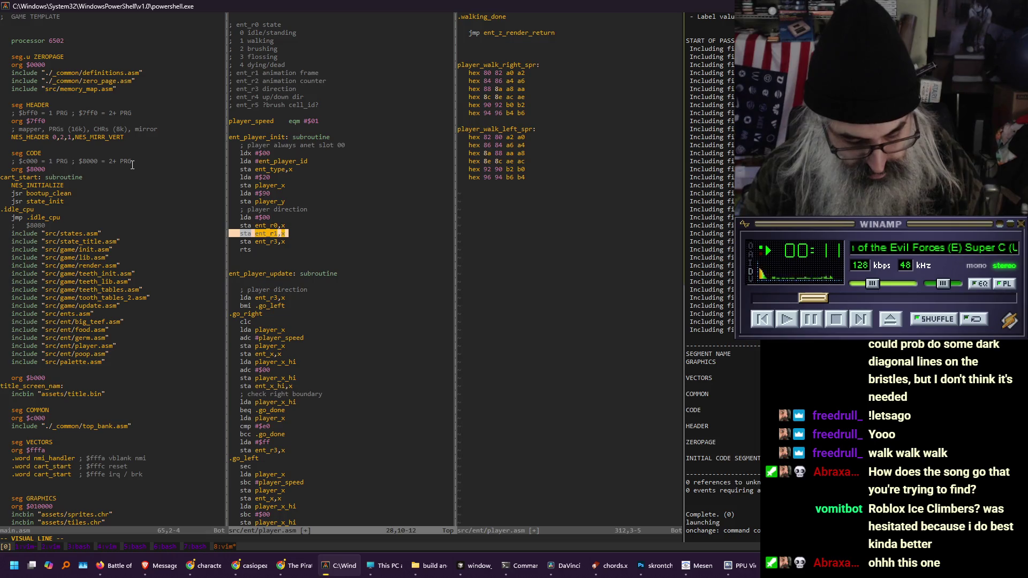
pyautogui.press('y')
pyautogui.press('p')
pyautogui.press('$')
# In the walk animation, change the counter register from ent_r1 to ent_r2
pyautogui.write('/r0')
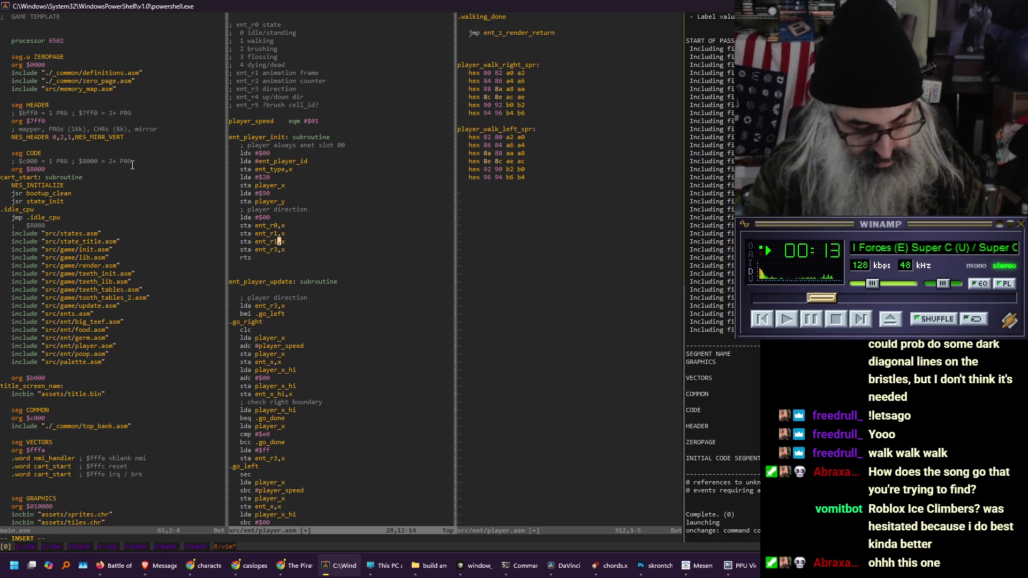
pyautogui.press('Return')
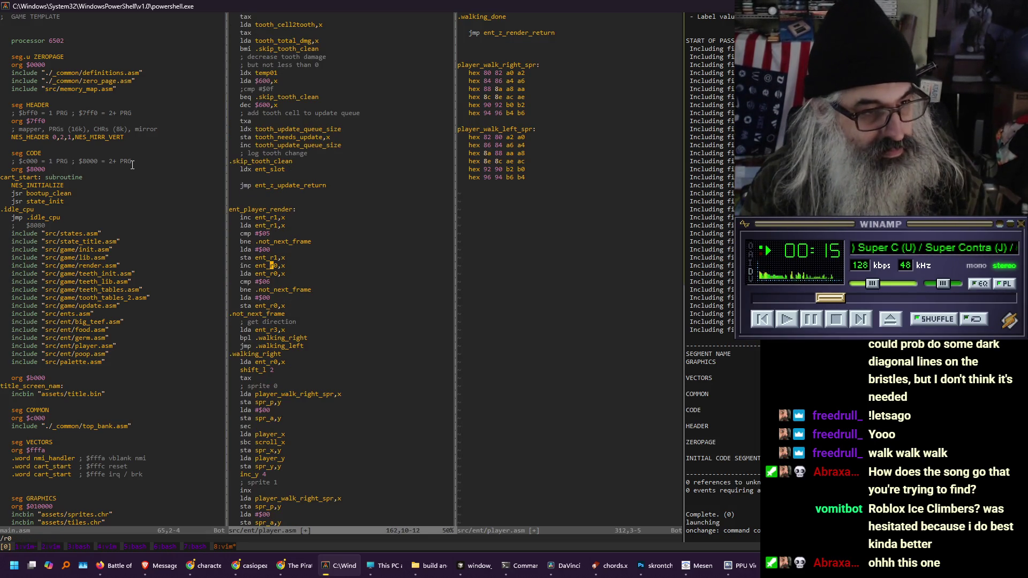
pyautogui.press('k')
pyautogui.press('k')
pyautogui.press('k')
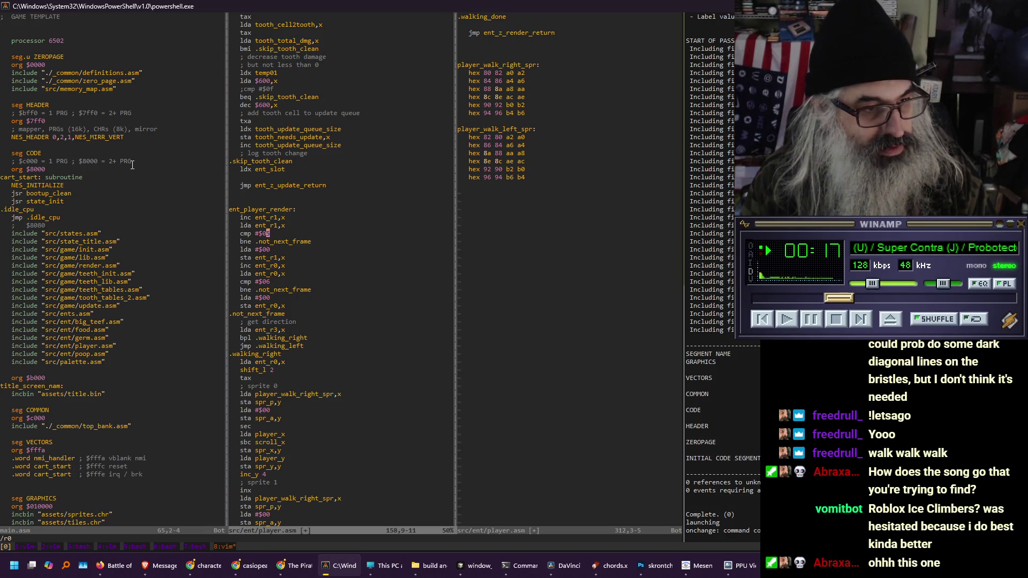
pyautogui.press('j')
pyautogui.press('l')
pyautogui.press('i')
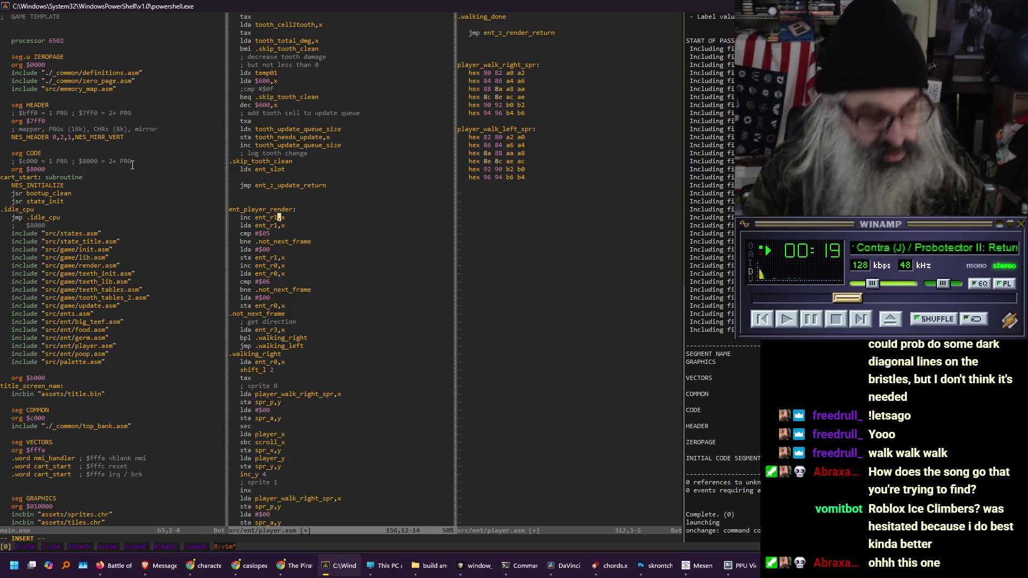
pyautogui.press('BackSpace')
pyautogui.write('2')
pyautogui.press('Down')
pyautogui.press('BackSpace')
pyautogui.write('2')
pyautogui.press('Down')
pyautogui.press('Down')
# Renumber the animation frame register from ent_r0 to ent_r1
pyautogui.press('Down')
pyautogui.press('Down')
pyautogui.press('BackSpace')
pyautogui.write('2')
pyautogui.press('Down')
pyautogui.press('BackSpace')
pyautogui.write('1')
pyautogui.press('Down')
pyautogui.press('BackSpace')
pyautogui.write('1')
pyautogui.press('Down')
pyautogui.press('Down')
pyautogui.press('Down')
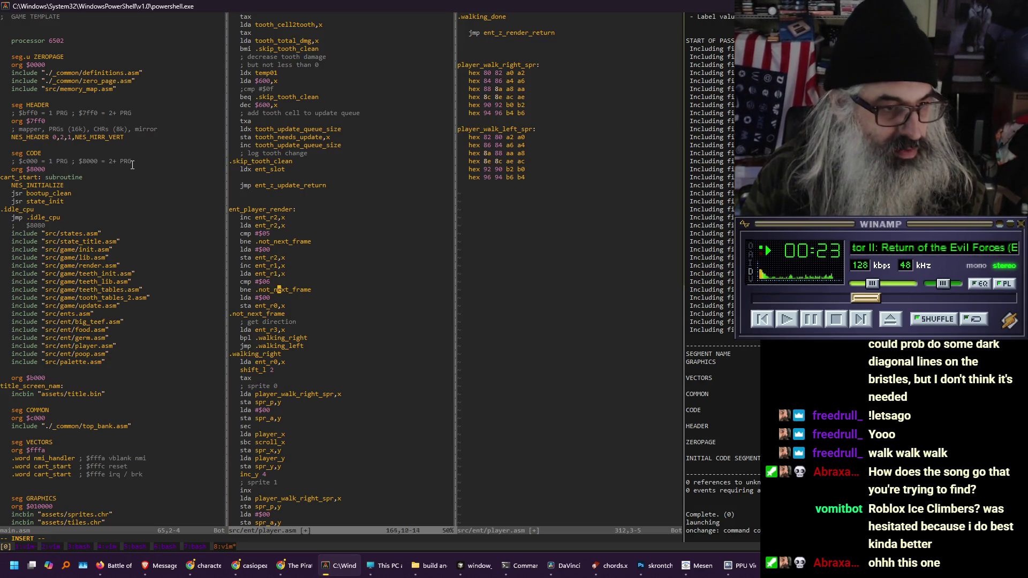
pyautogui.press('BackSpace')
pyautogui.write('1')
pyautogui.press('Escape')
# Change the remaining ent_r0 use to ent_r1 and write player.asm with :w
pyautogui.write('/r0')
pyautogui.press('Return')
pyautogui.press('a')
pyautogui.press('Delete')
pyautogui.write('1')
pyautogui.press('Escape')
pyautogui.press('n')
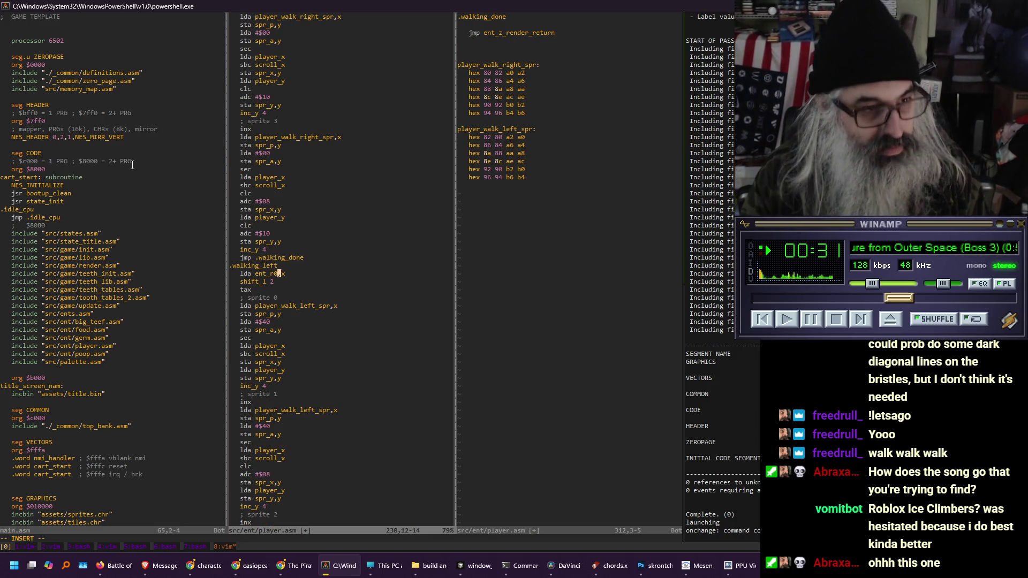
pyautogui.press('n')
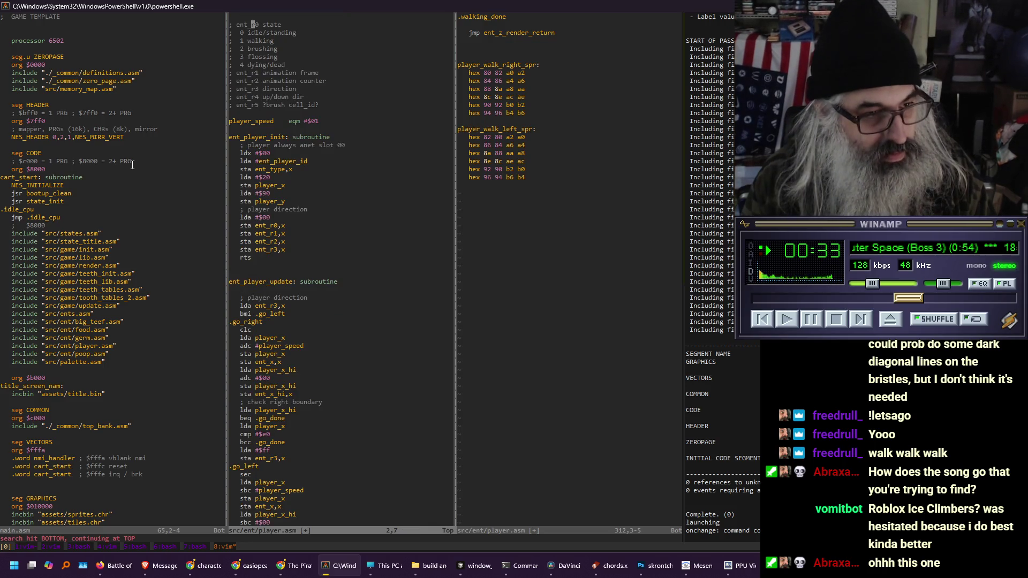
pyautogui.write(':w')
pyautogui.press('Return')
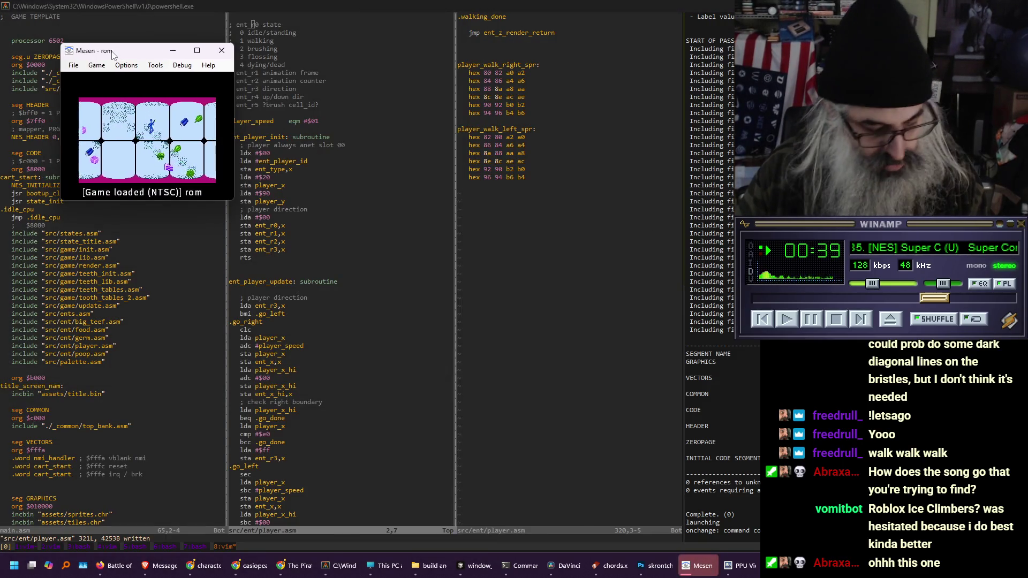
# Set the Mesen game window to 1x scale and move it to the left
pyautogui.hotkey('alt', '2')
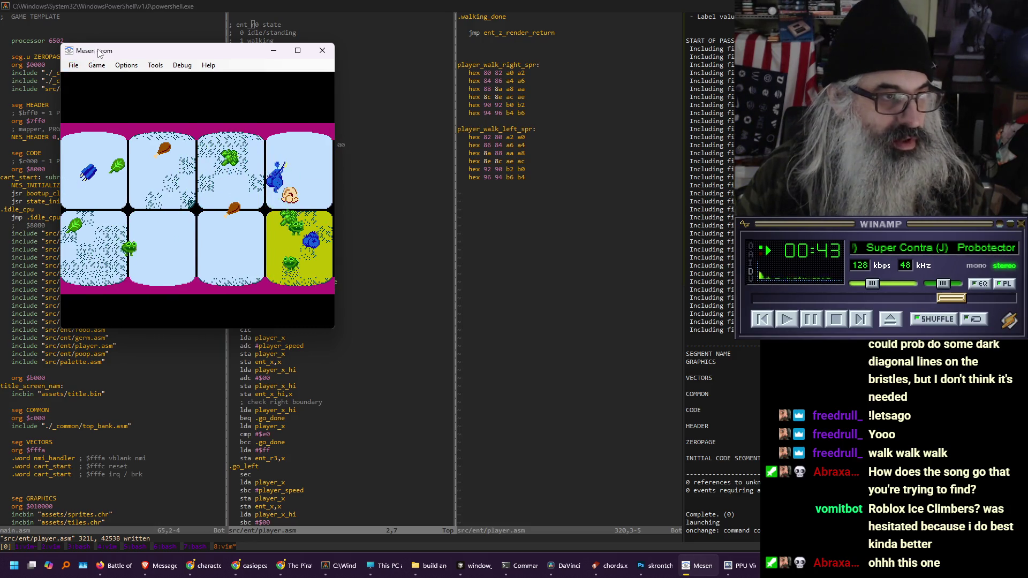
pyautogui.moveTo(97, 55); pyautogui.dragTo(69, 56)
pyautogui.hotkey('alt', '1')
pyautogui.click(355, 181)
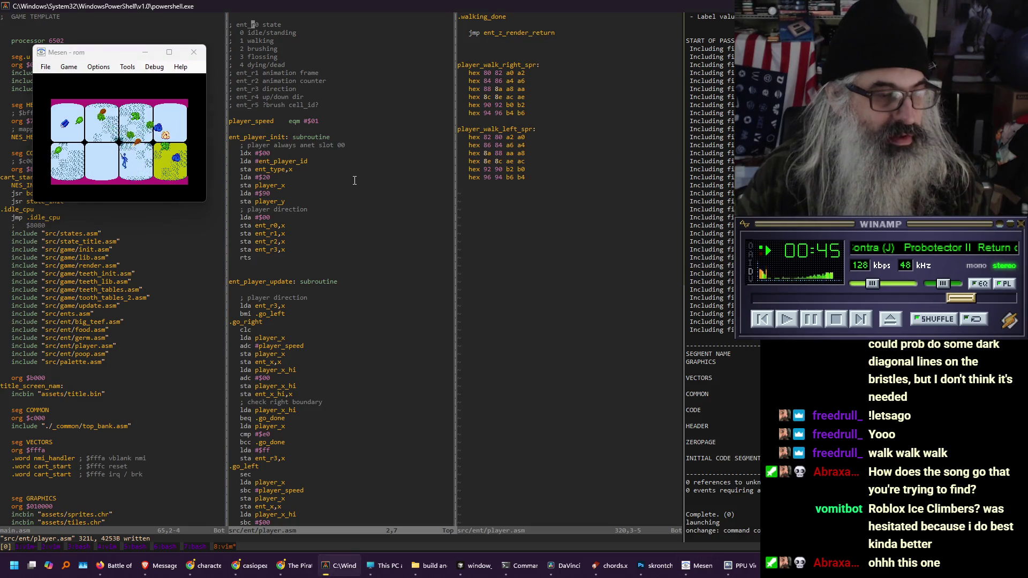
# Below the register init lines, add a '; xxx testing' comment and a commented '; lda #$02' line
pyautogui.press('j')
pyautogui.press('j')
pyautogui.press('j')
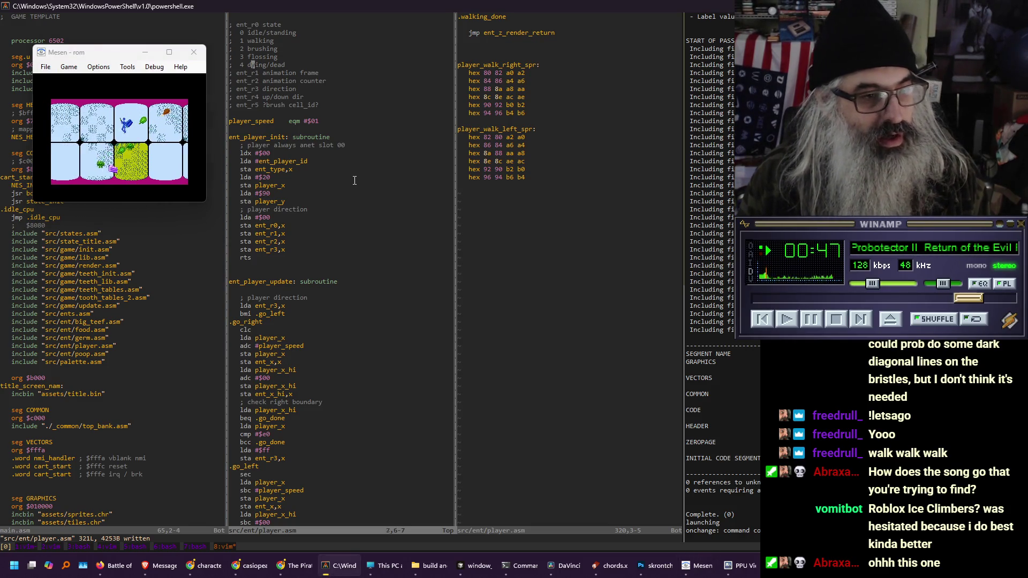
pyautogui.press('j')
pyautogui.press('j')
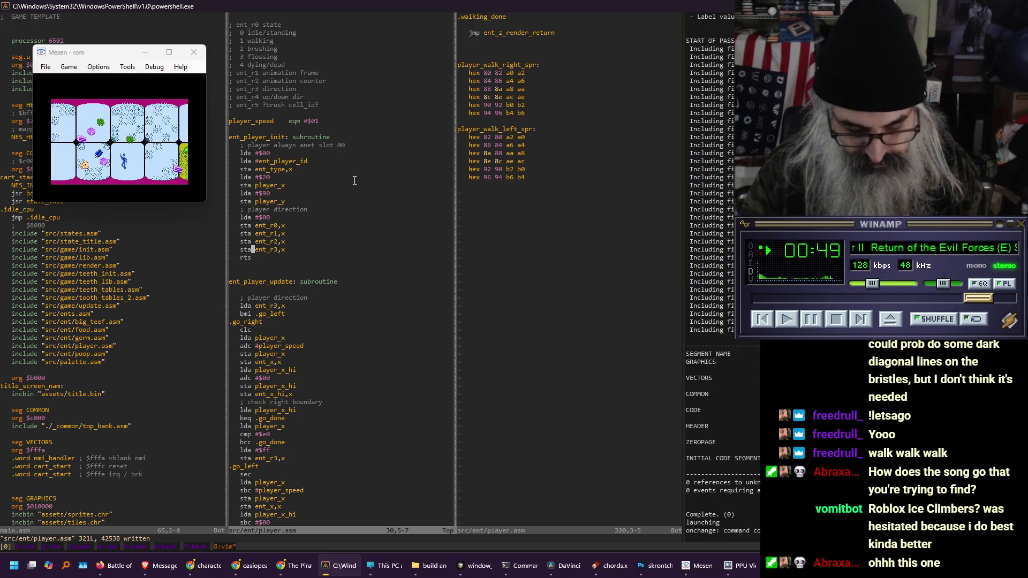
pyautogui.write('o; xxx ')
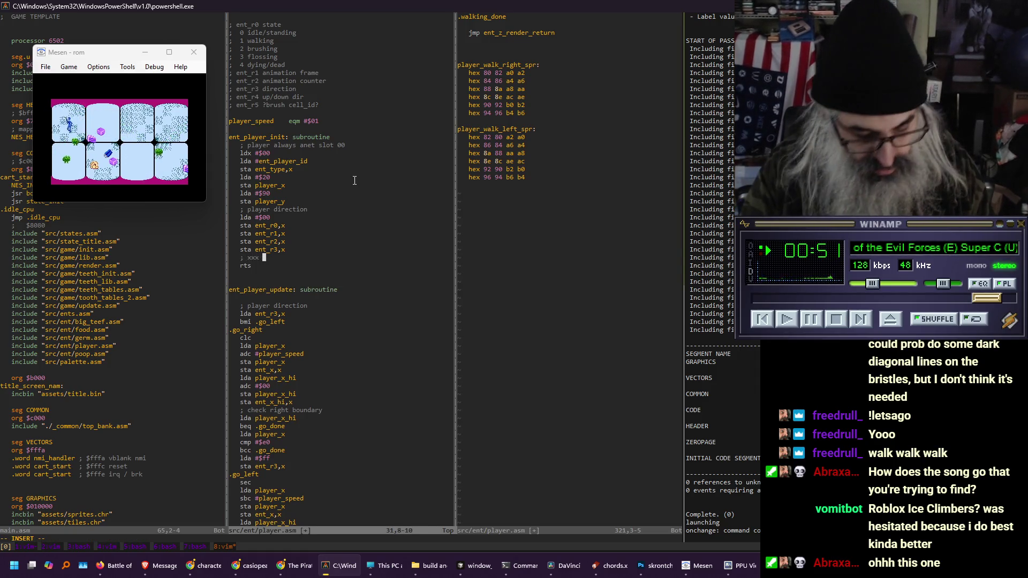
pyautogui.write('testing')
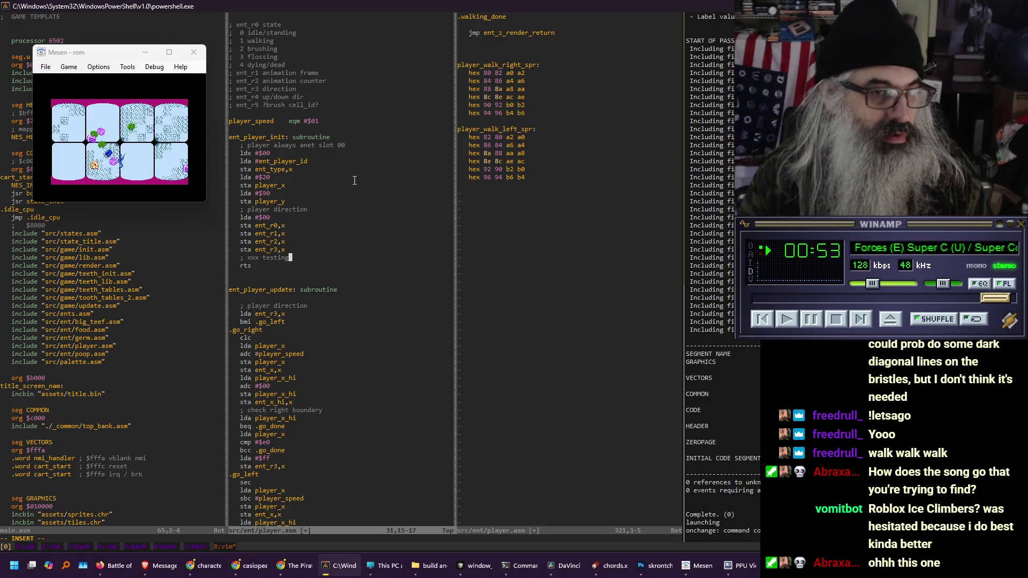
pyautogui.press('Return')
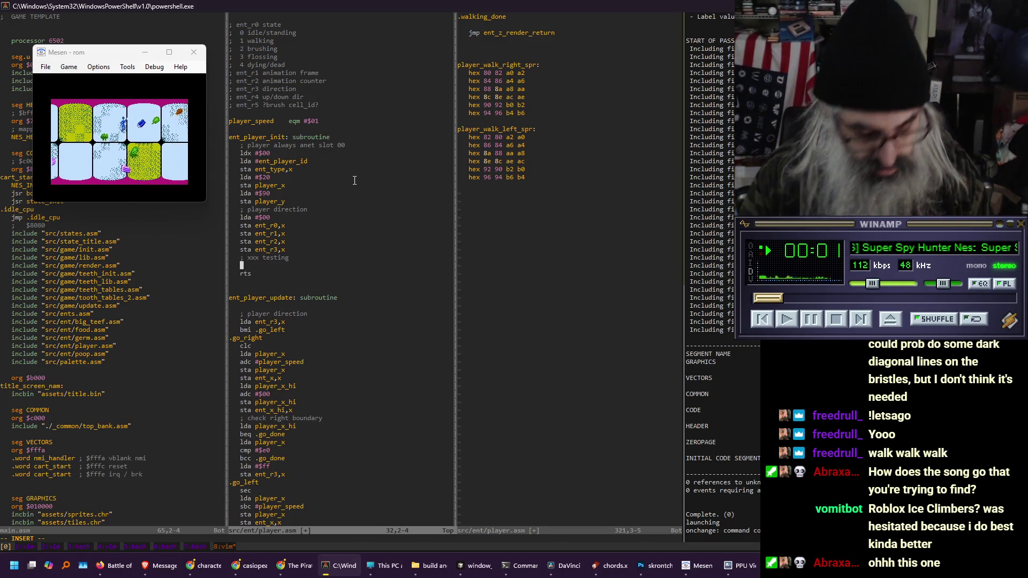
pyautogui.write('lda #$')
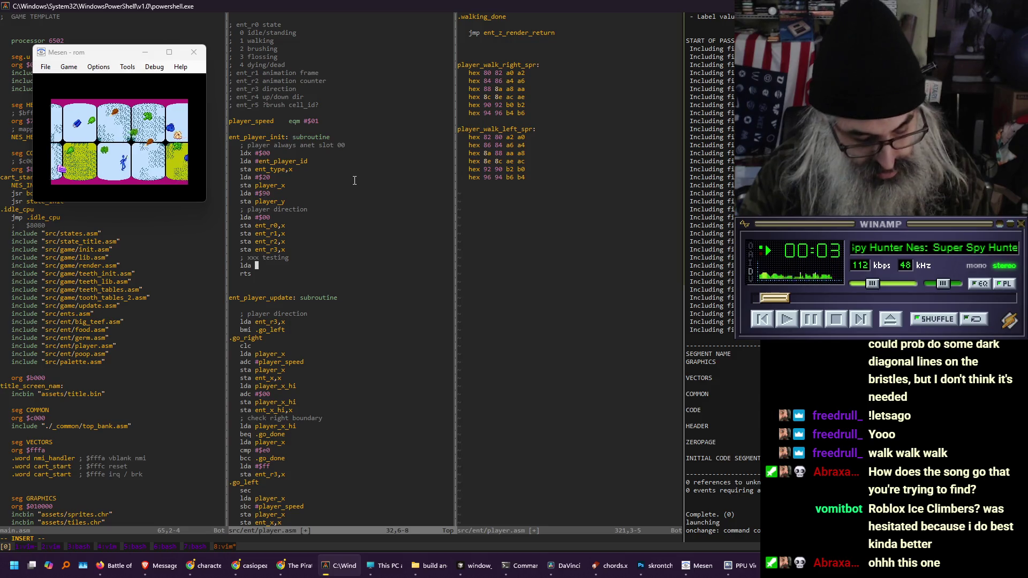
pyautogui.press('BackSpace')
pyautogui.press('BackSpace')
pyautogui.press('BackSpace')
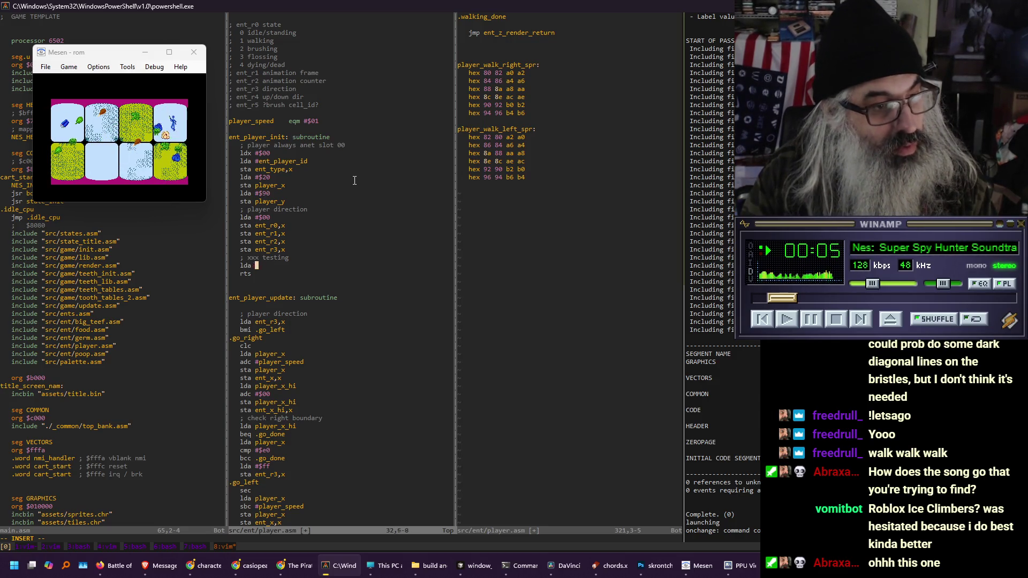
pyautogui.press('Tab')
pyautogui.write("' lda")
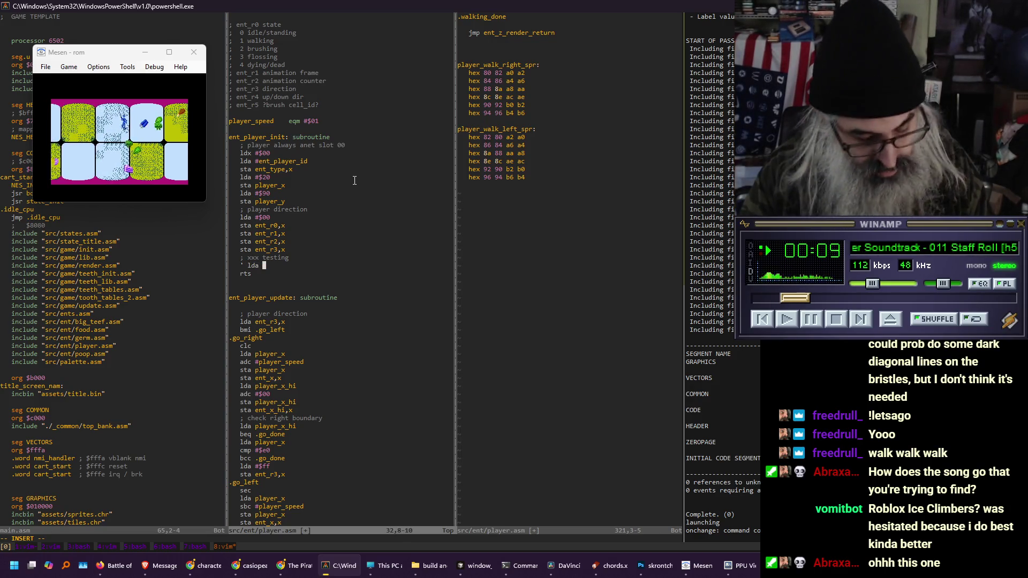
pyautogui.press('Left')
pyautogui.press('Left')
pyautogui.press('Left')
pyautogui.press('BackSpace')
pyautogui.write(';')
pyautogui.press('End')
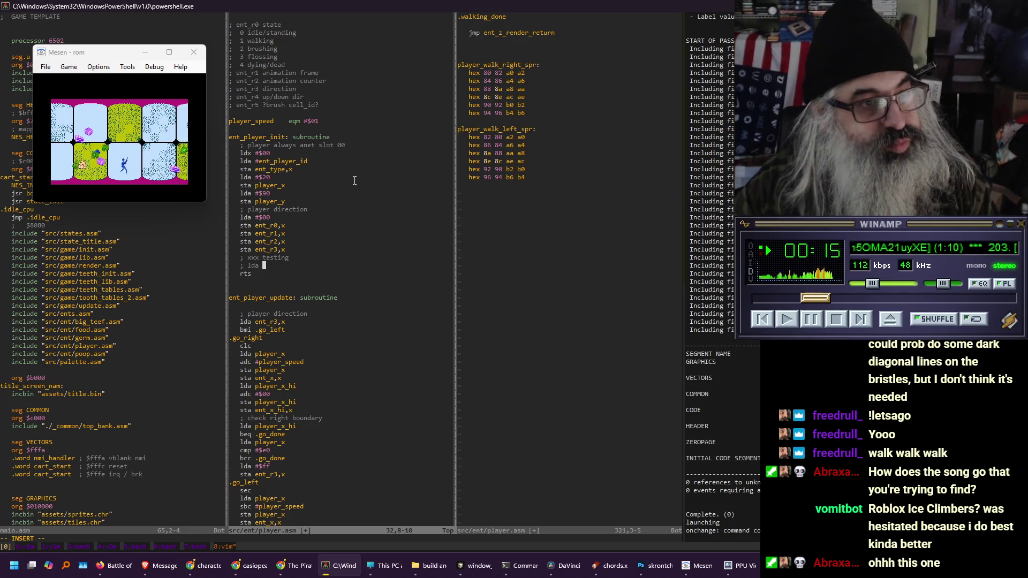
pyautogui.write('#$')
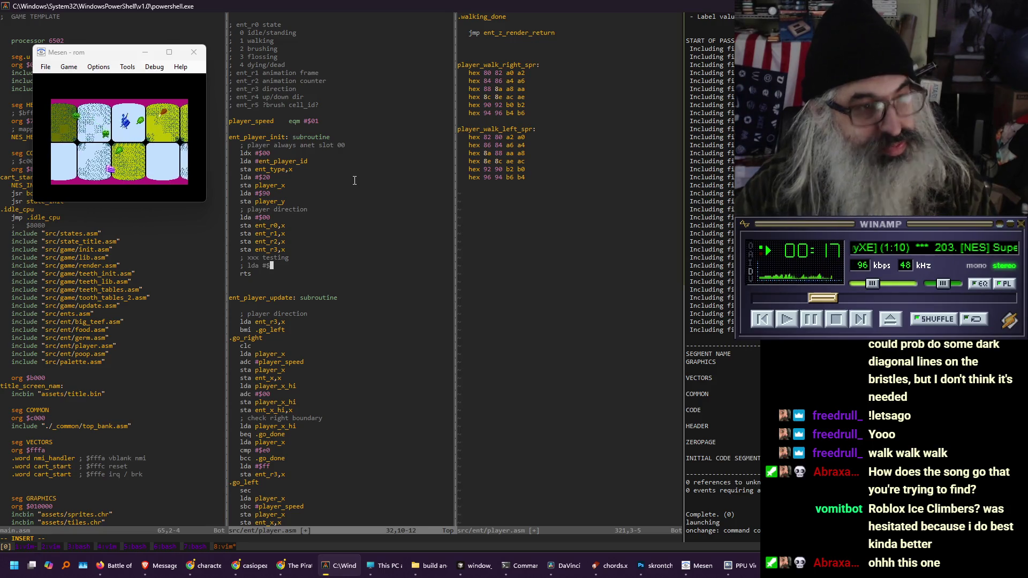
pyautogui.write('0')
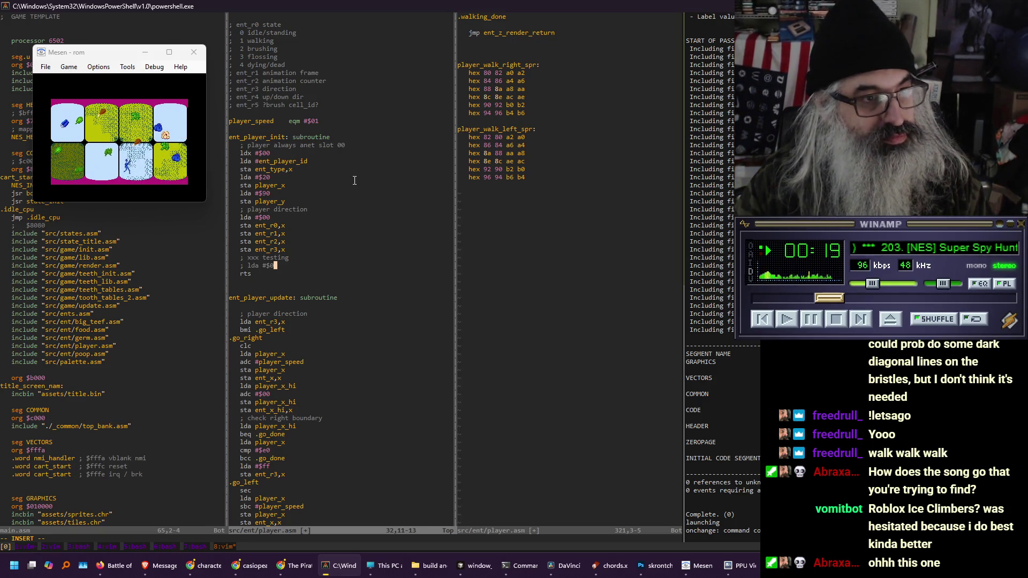
pyautogui.write('2')
# Add a commented '; sta ent_r0,x' line beneath it
pyautogui.press('Return')
pyautogui.write('; ')
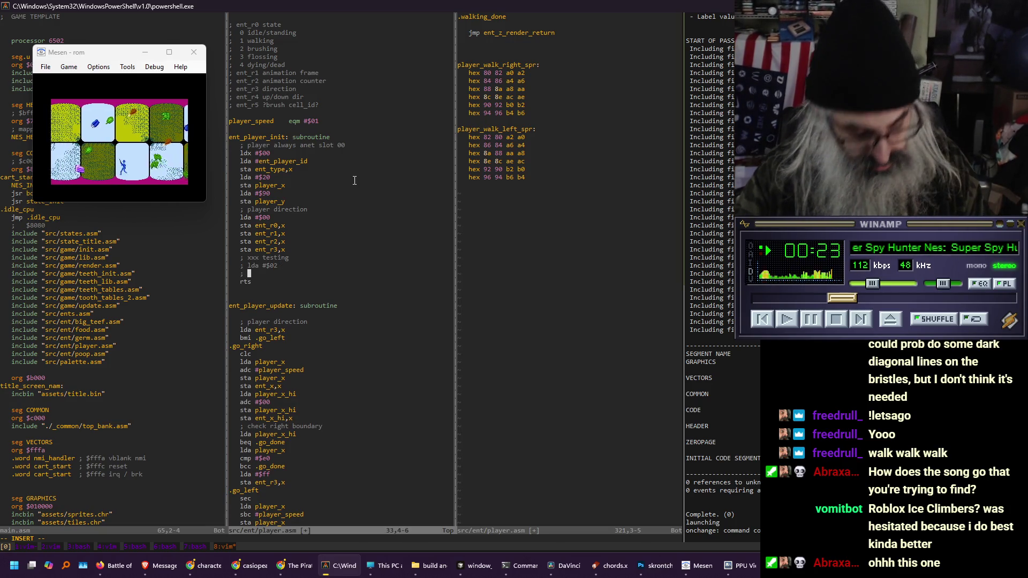
pyautogui.write('sta net_')
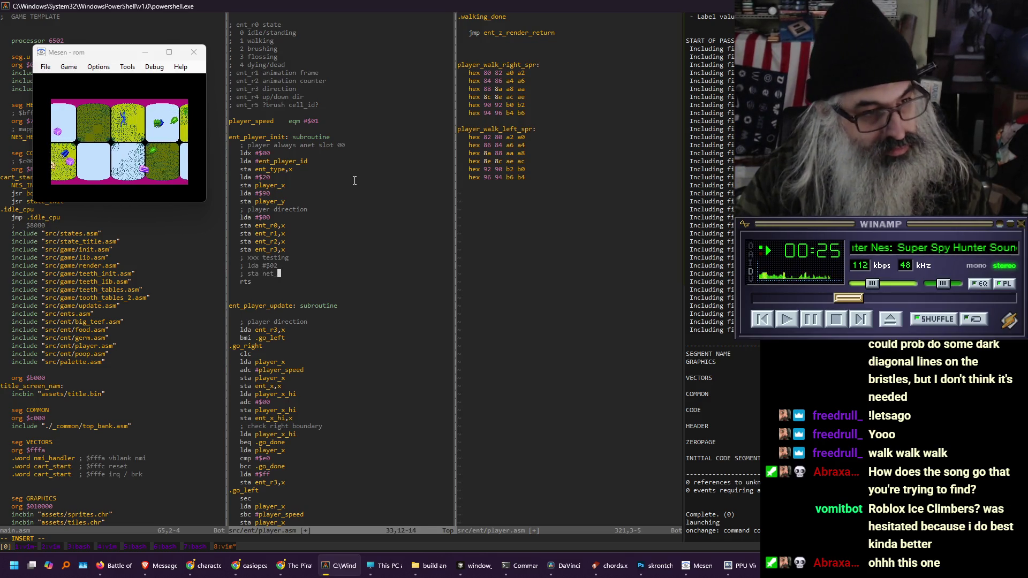
pyautogui.press('BackSpace')
pyautogui.press('BackSpace')
pyautogui.press('BackSpace')
pyautogui.press('BackSpace')
pyautogui.write('en')
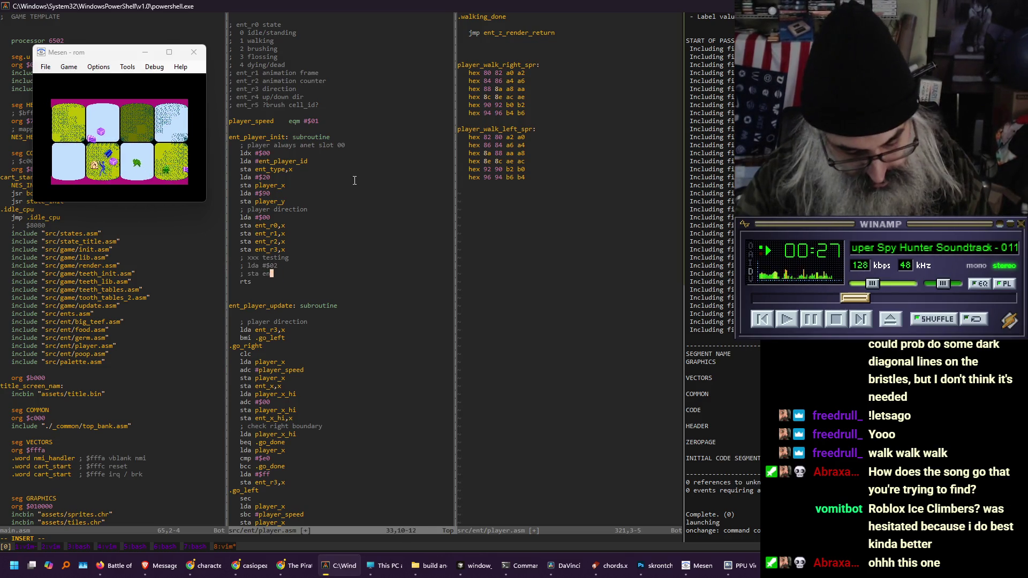
pyautogui.write('t_r0,x')
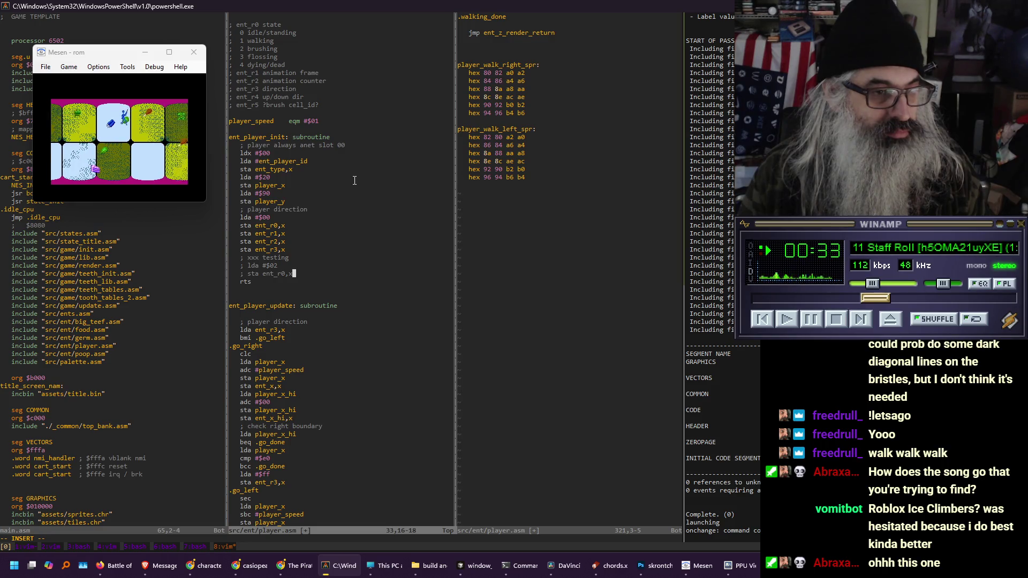
# Scroll player.asm down past the '; calc tooth position' section, then back up to the z-position setup
pyautogui.press('Down')
pyautogui.press('Down')
pyautogui.press('Down')
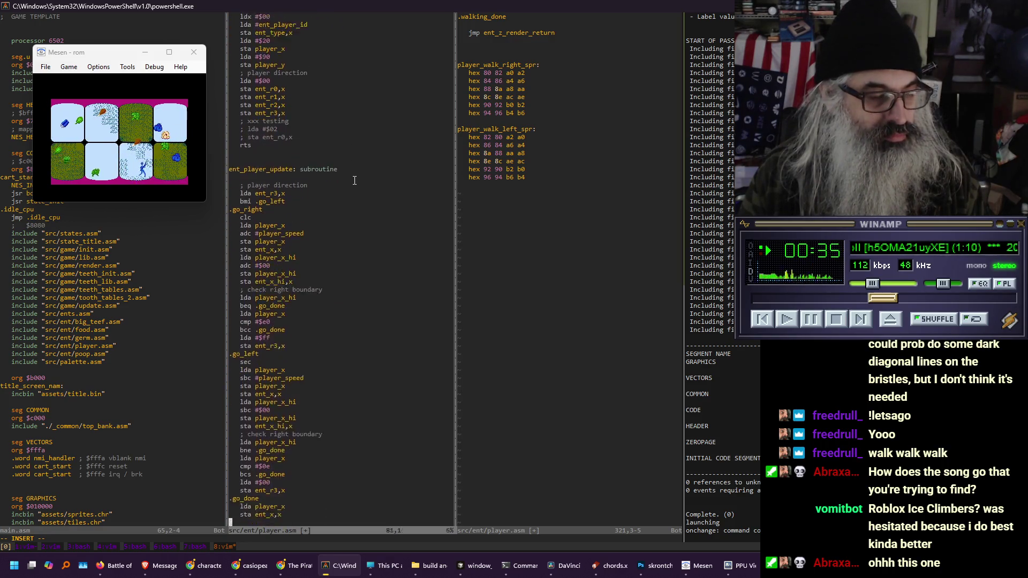
pyautogui.press('Down')
pyautogui.press('Down')
pyautogui.press('Down')
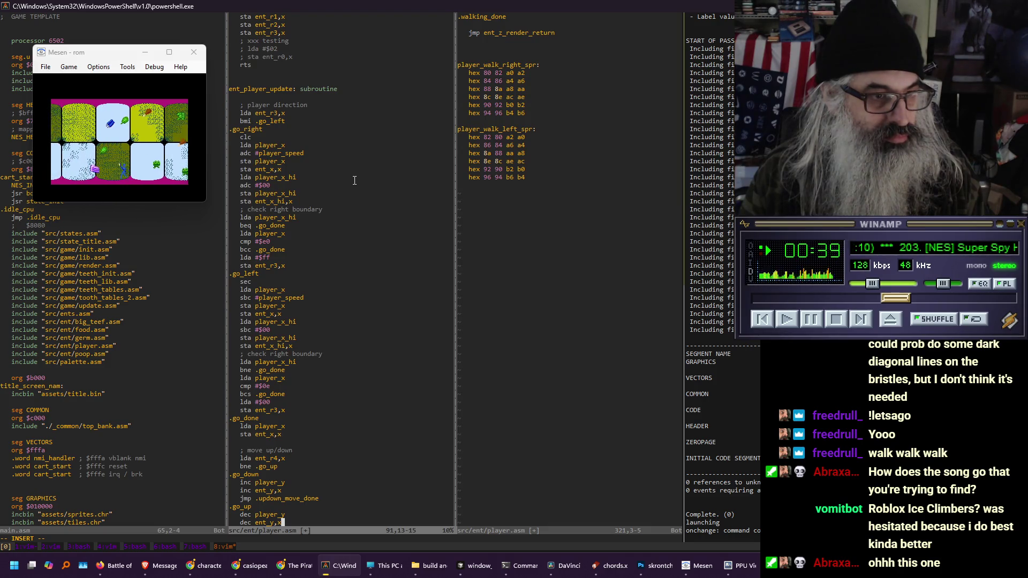
pyautogui.press('Down')
pyautogui.press('Down')
pyautogui.press('Down')
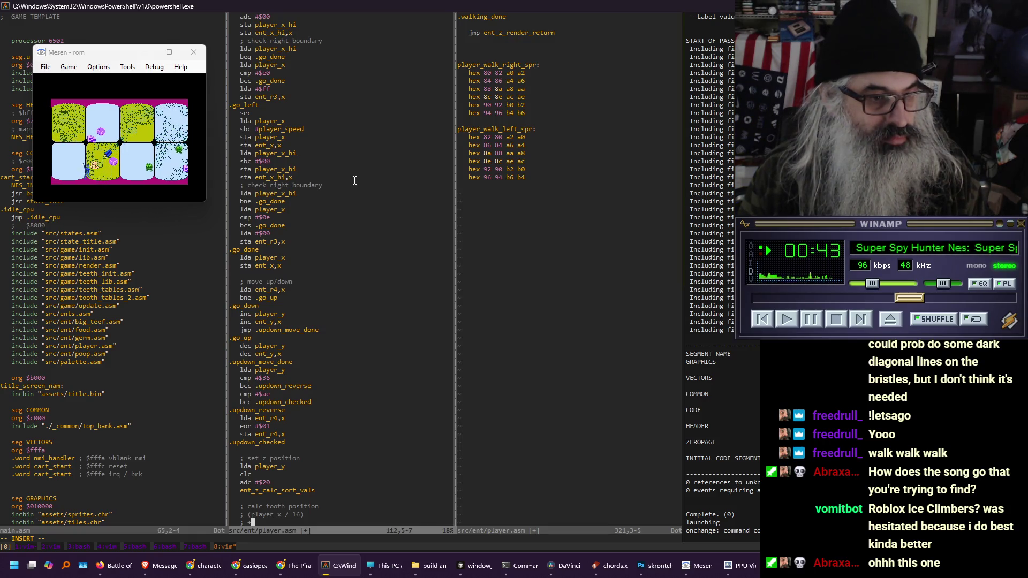
pyautogui.press('Down')
pyautogui.press('Down')
pyautogui.press('Down')
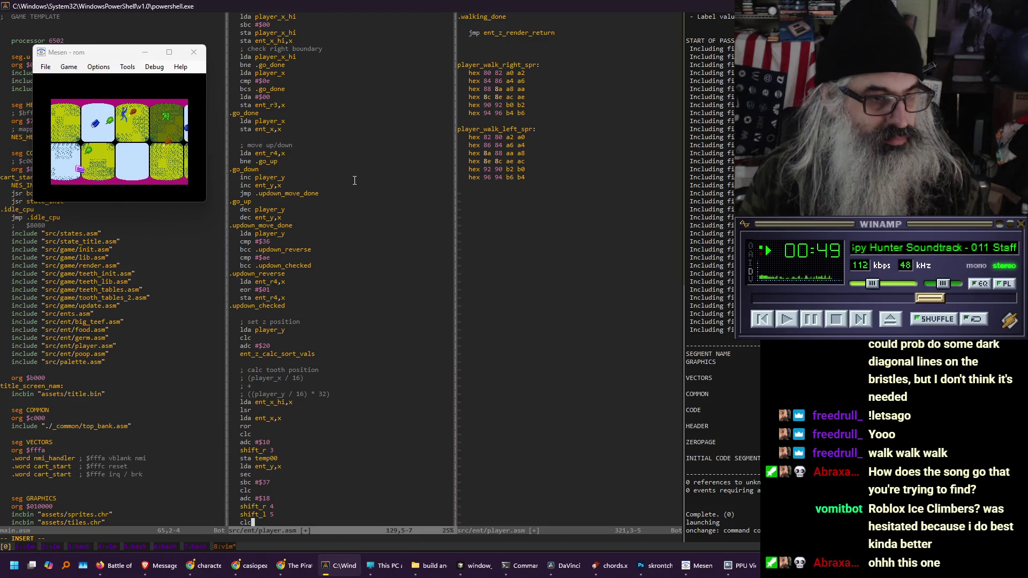
pyautogui.hotkey('ctrl', 'v')
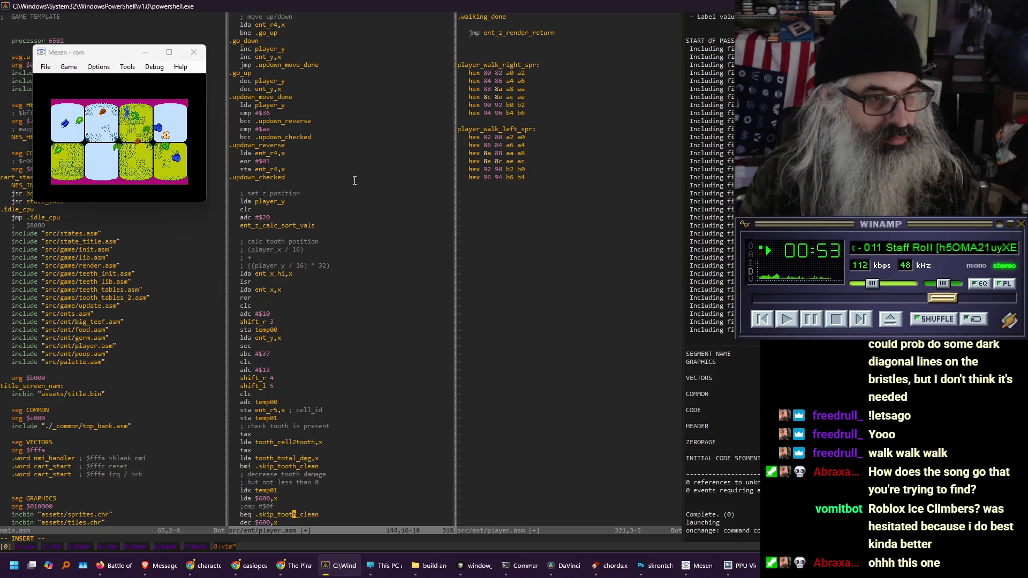
pyautogui.press('Up')
pyautogui.press('Up')
pyautogui.press('Up')
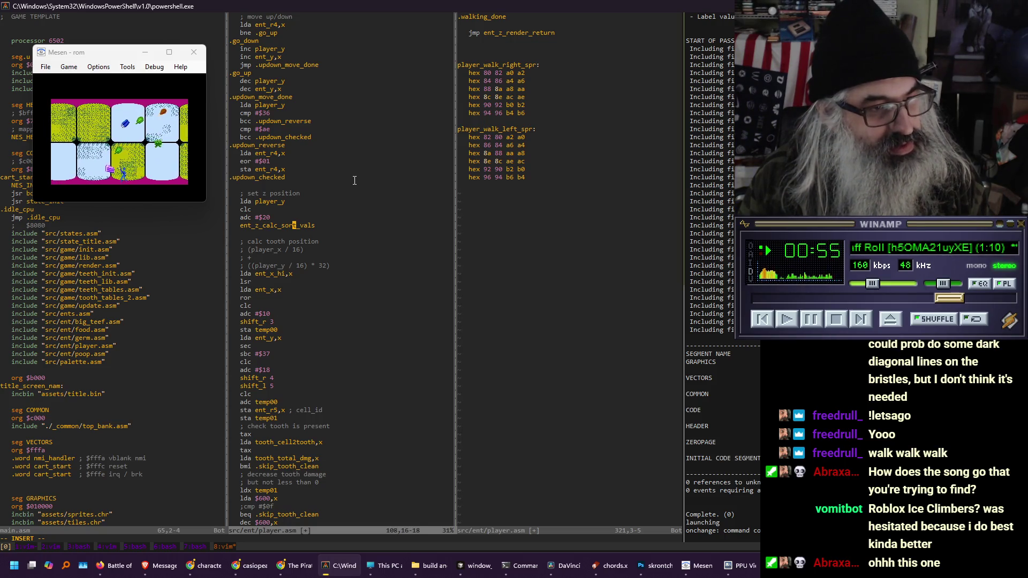
pyautogui.press('Escape')
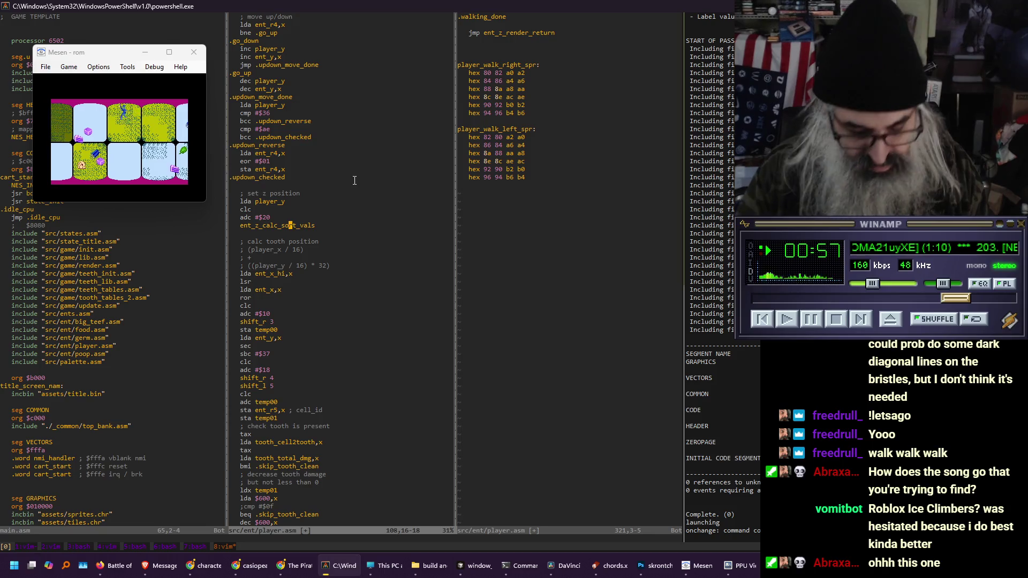
# Open a vertical split listing the src folder, then suspend Vim and type 'ag ent_z_calc' at the shell
pyautogui.write(':vs')
pyautogui.press('Return')
pyautogui.write(':E')
pyautogui.press('Return')
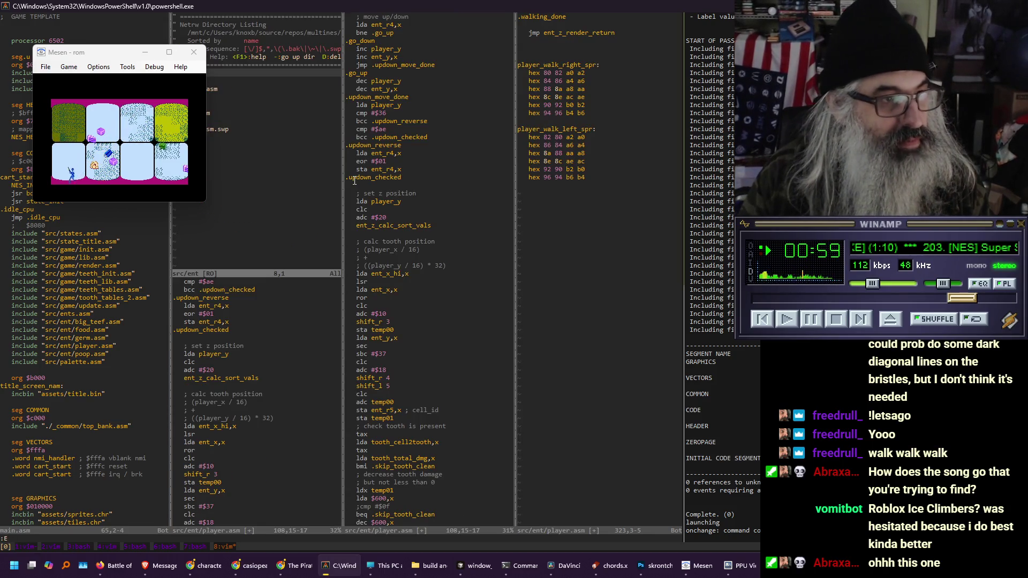
pyautogui.moveTo(108, 51); pyautogui.dragTo(54, 63)
pyautogui.click(213, 106)
pyautogui.press('Return')
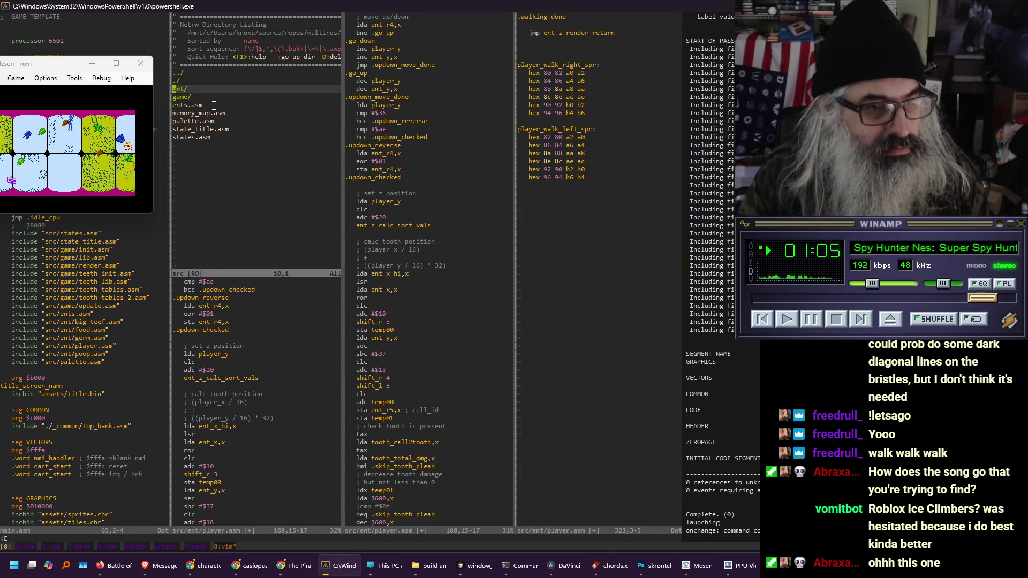
pyautogui.hotkey('ctrl', 'z')
pyautogui.write('ag ent')
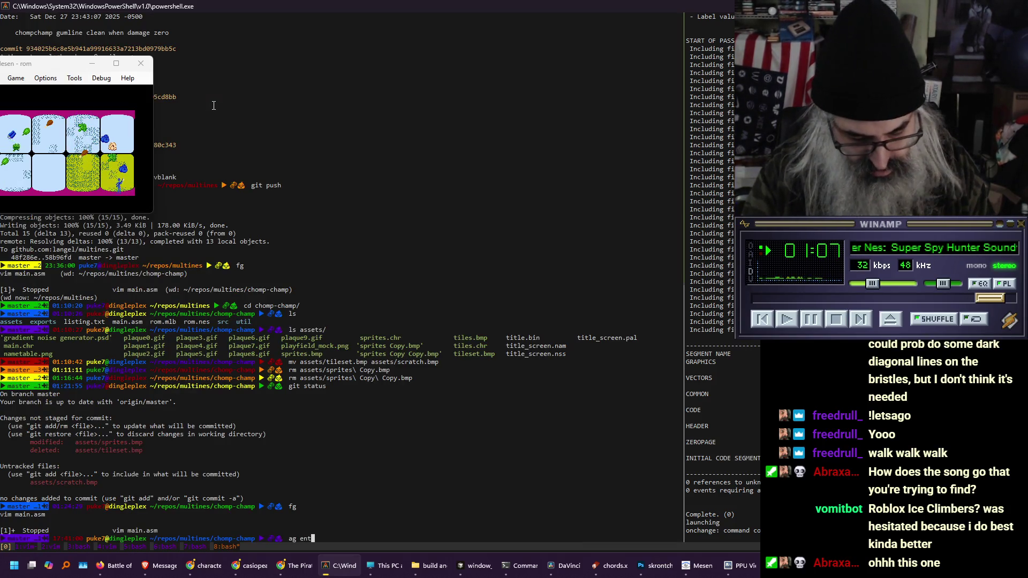
pyautogui.write('_z_calc')
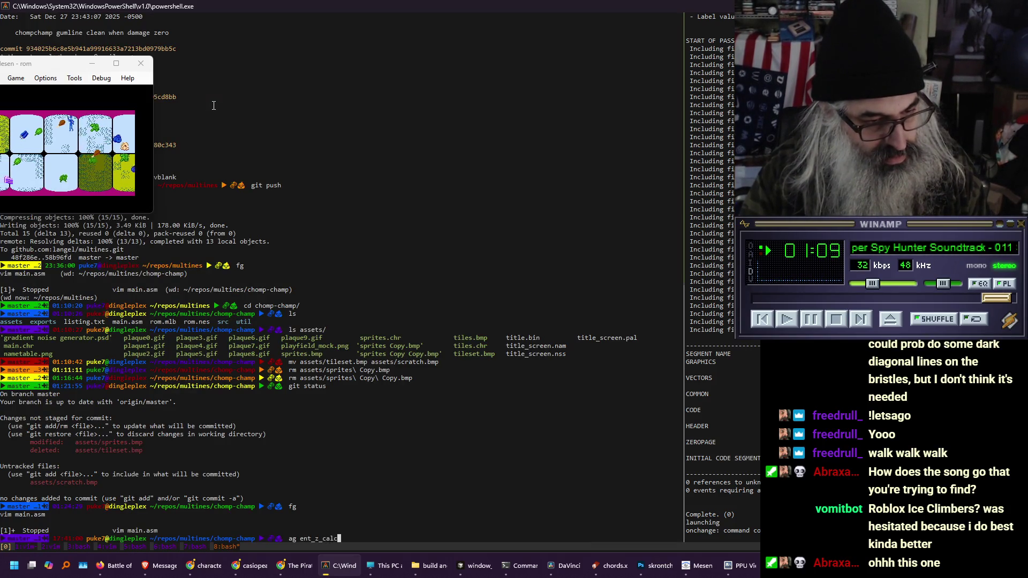
# Run ag ent_z_calc, then go up two directories and into multines/
pyautogui.press('Return')
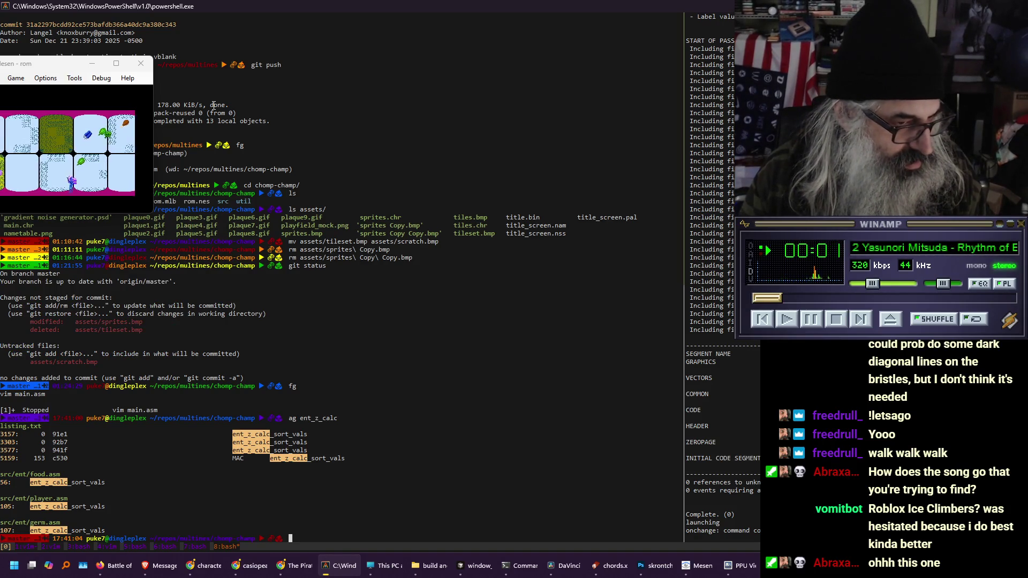
pyautogui.write('cd ..')
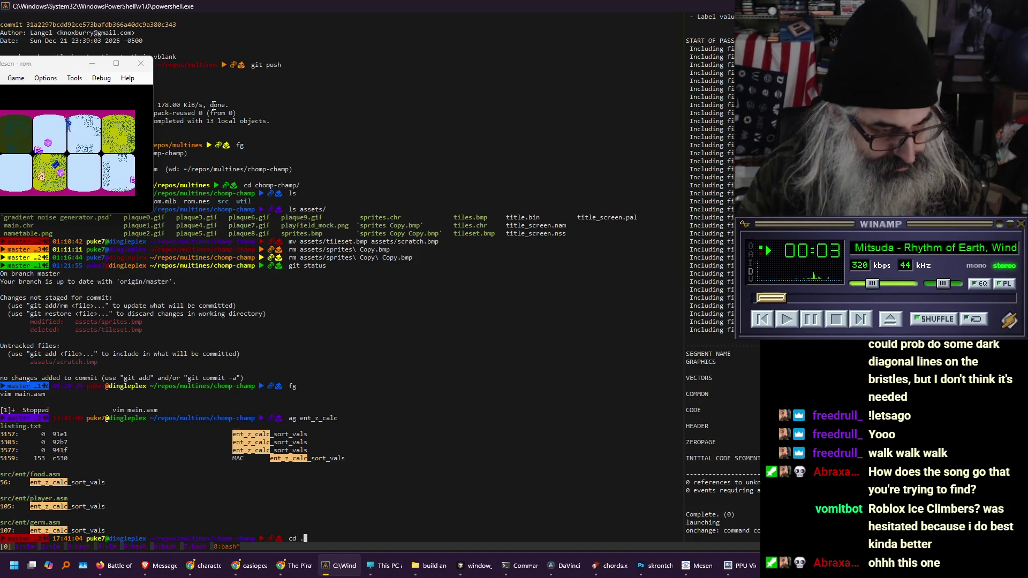
pyautogui.press('Return')
pyautogui.write('cd ..')
pyautogui.press('Return')
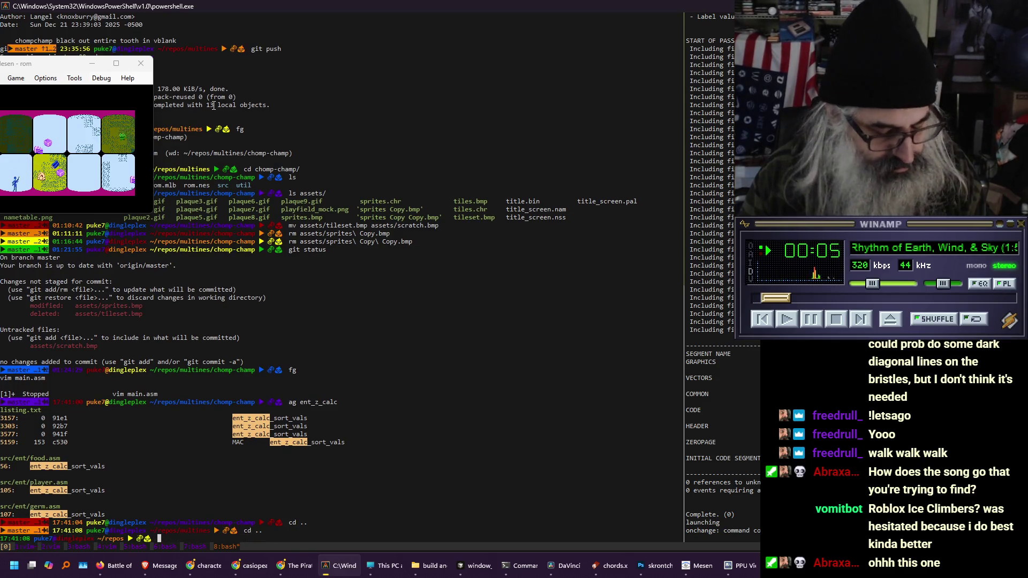
pyautogui.write('cd multines/')
pyautogui.press('Return')
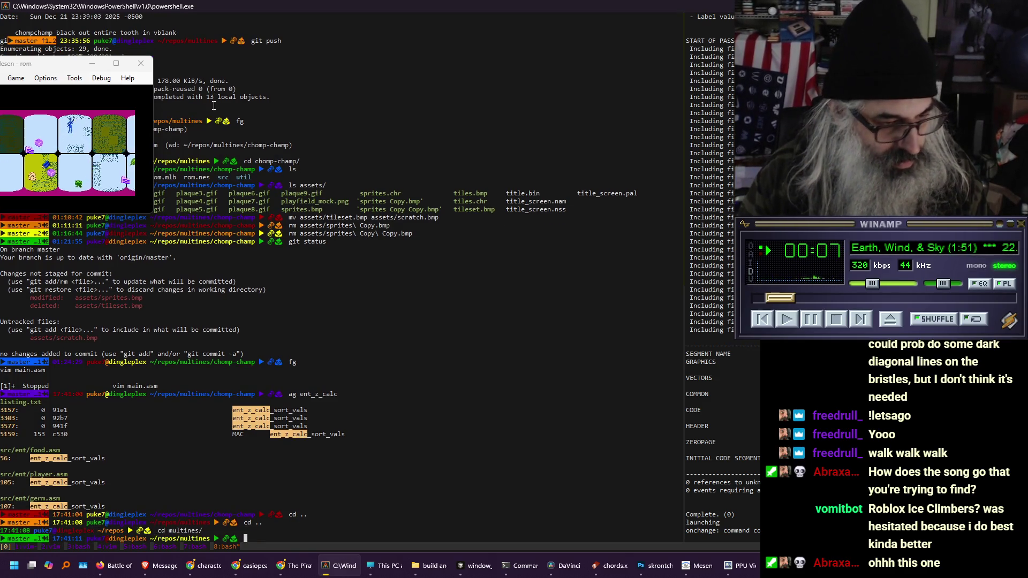
# Rerun the ent_z_calc search across all of multines and resume Vim with fg
pyautogui.write('cd ..')
pyautogui.press('Up')
pyautogui.press('Up')
pyautogui.press('Up')
pyautogui.press('Return')
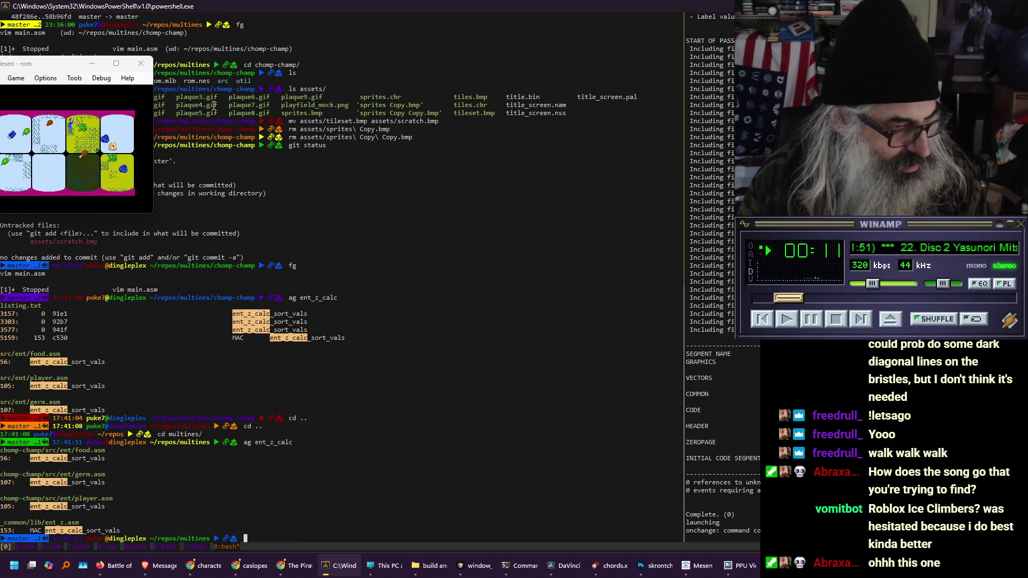
pyautogui.write('fg')
pyautogui.press('Return')
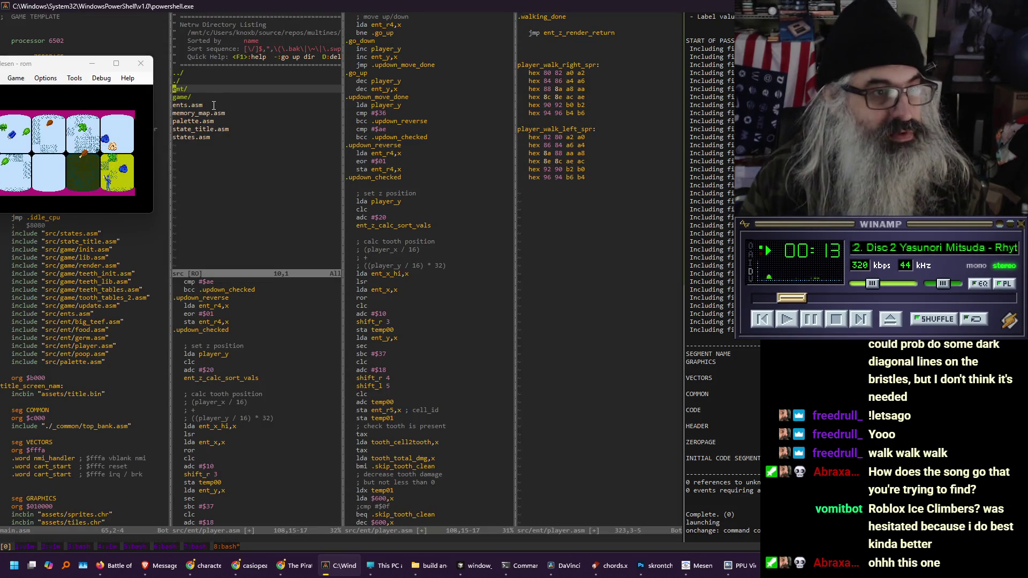
# Navigate to _common/lib and open ent_z.asm at the ent_z_calc_sort_vals macro
pyautogui.press('k')
pyautogui.press('Return')
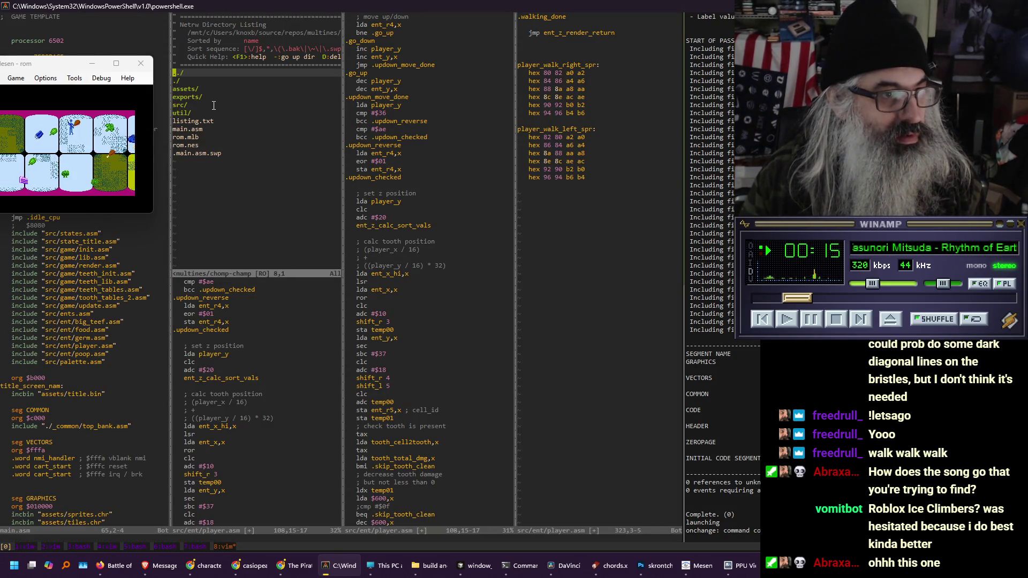
pyautogui.press('j')
pyautogui.press('j')
pyautogui.press('j')
pyautogui.press('Return')
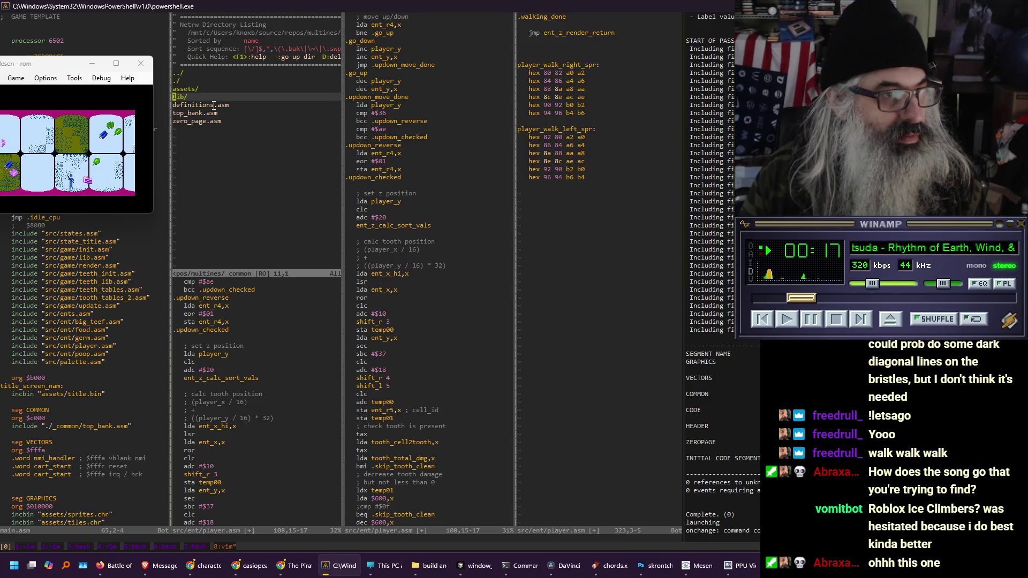
pyautogui.press('Return')
pyautogui.press('j')
pyautogui.press('j')
pyautogui.press('Return')
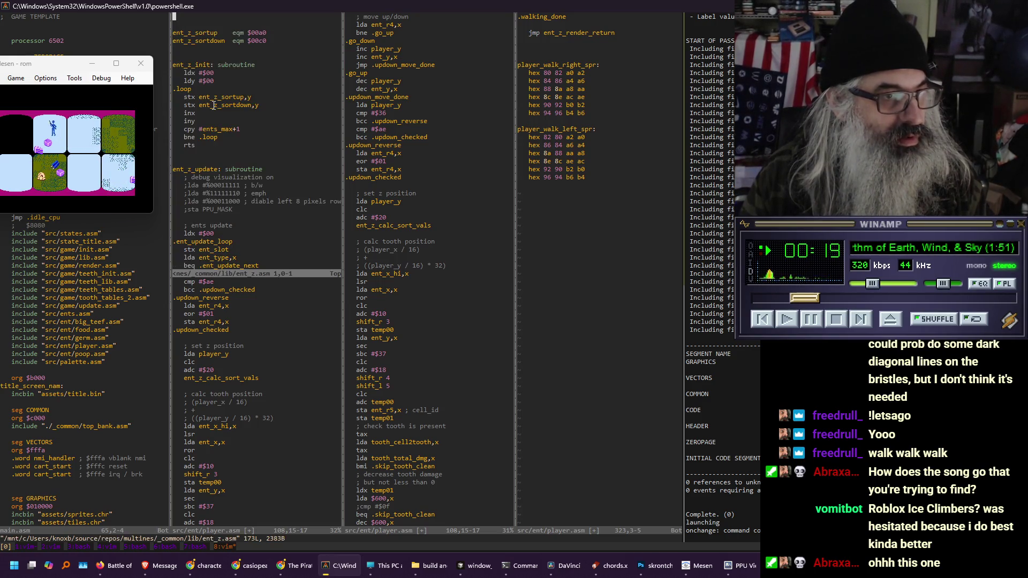
pyautogui.scroll(-20, 214, 105)
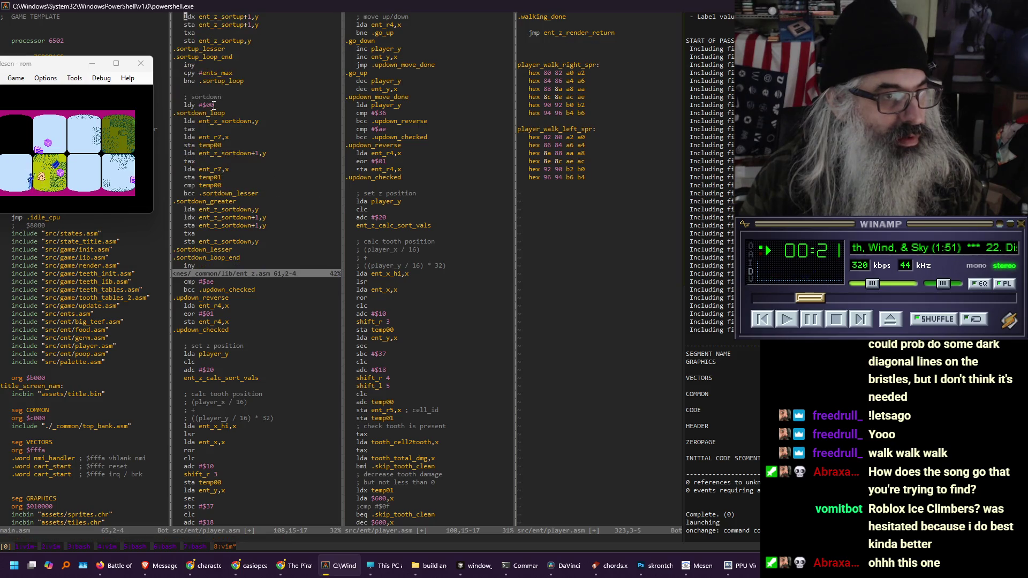
pyautogui.scroll(-10, 214, 105)
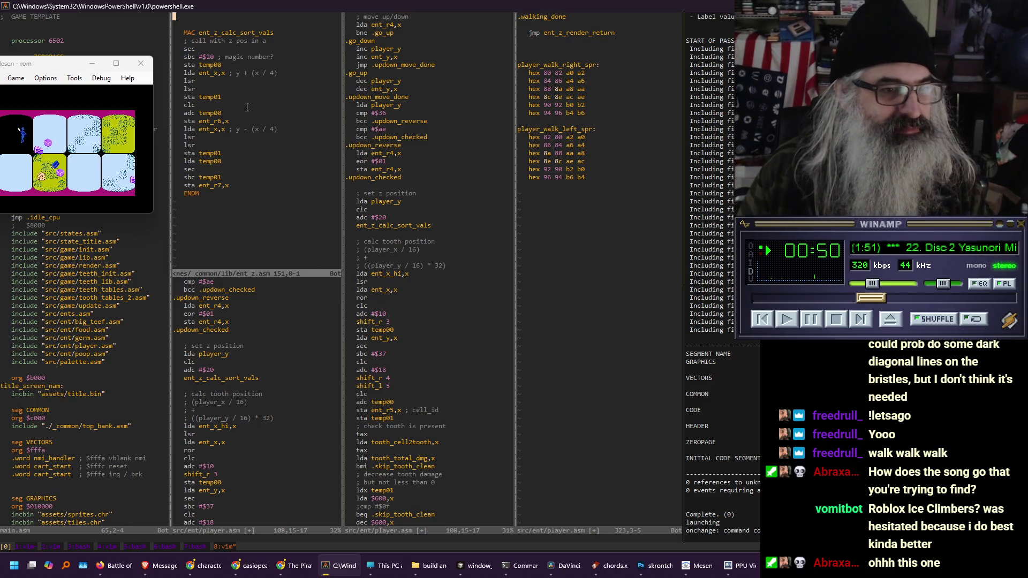
pyautogui.press('j')
pyautogui.press('j')
pyautogui.press('j')
pyautogui.press('j')
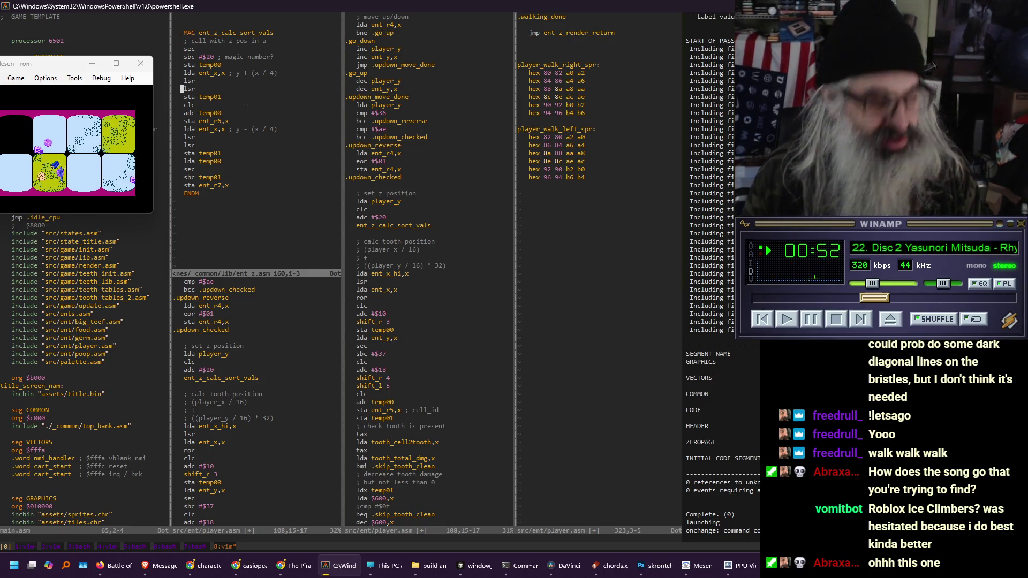
# Move to the player code pane and open a new directory-listing split with :E
pyautogui.hotkey('ctrl', 'w')
pyautogui.write('l:E')
pyautogui.press('Return')
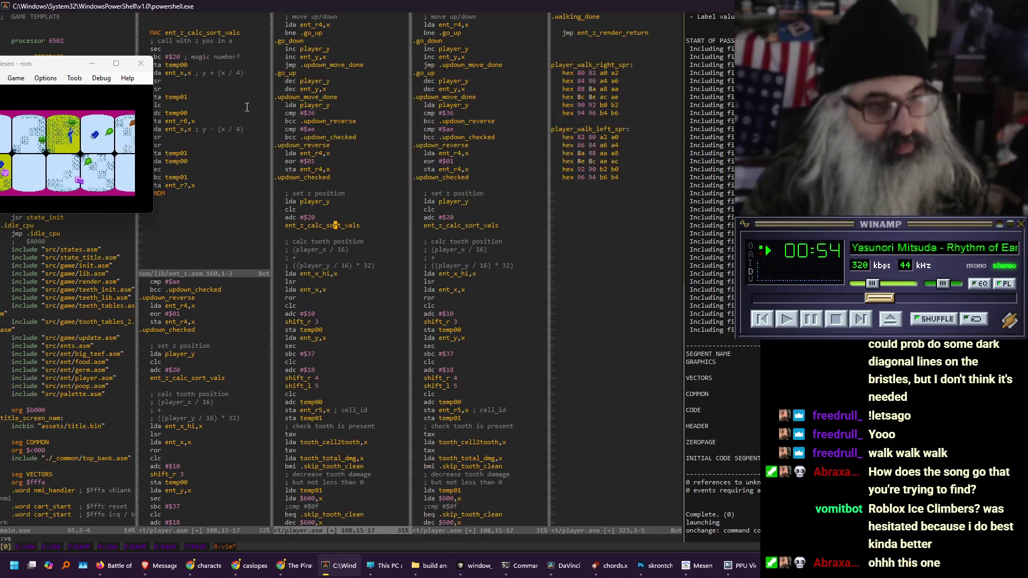
# Open src/ent/germ.asm at its ent_z_calc_sort_vals call, then return to the macro definition
pyautogui.press('j')
pyautogui.press('j')
pyautogui.press('j')
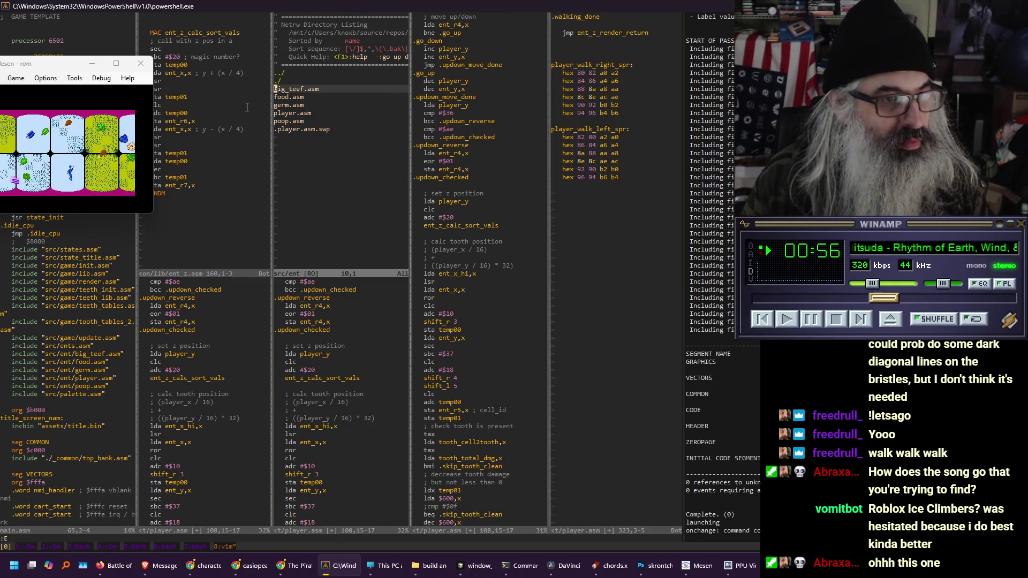
pyautogui.press('Return')
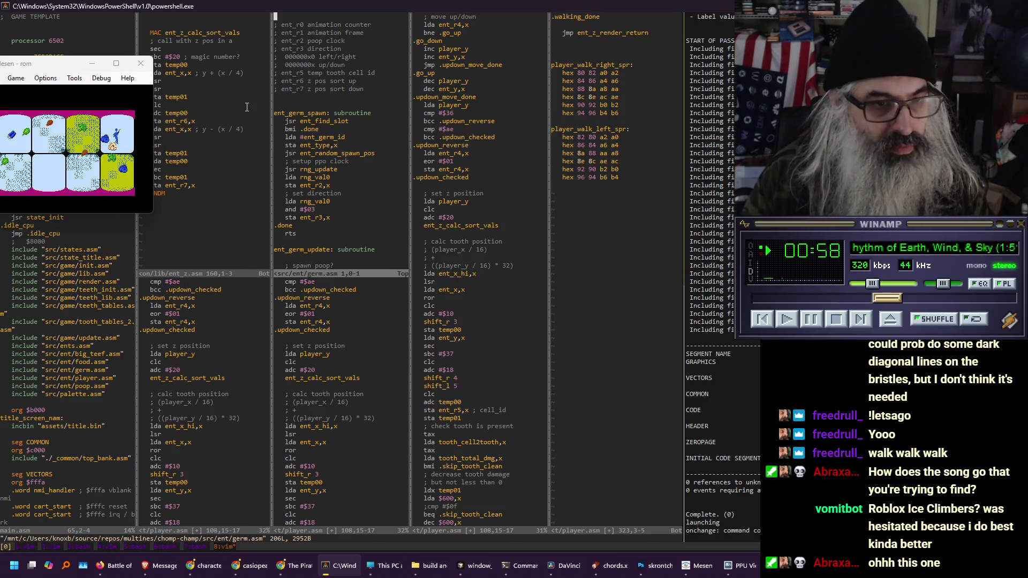
pyautogui.write('/ent_z')
pyautogui.press('Return')
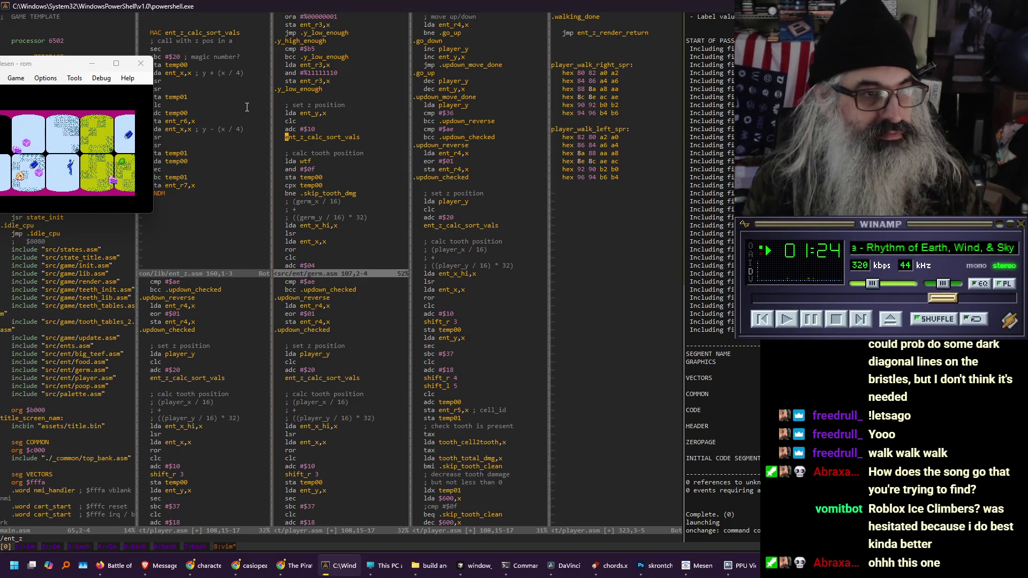
pyautogui.hotkey('ctrl', ']')
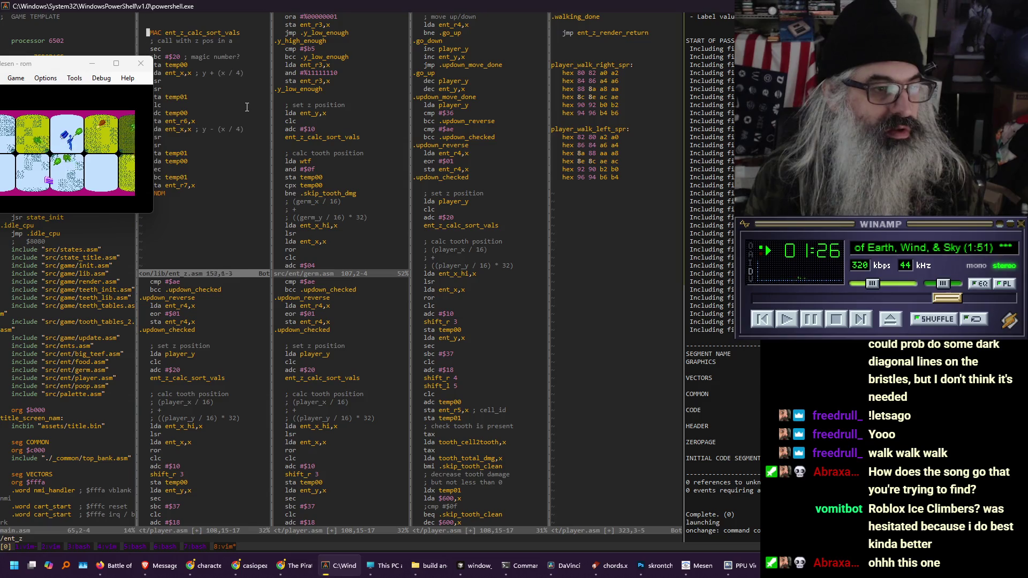
# Move the Mesen game window to the upper right of the screen
pyautogui.scroll(2, 247, 107)
pyautogui.moveTo(62, 70); pyautogui.dragTo(720, 68)
pyautogui.click(208, 152)
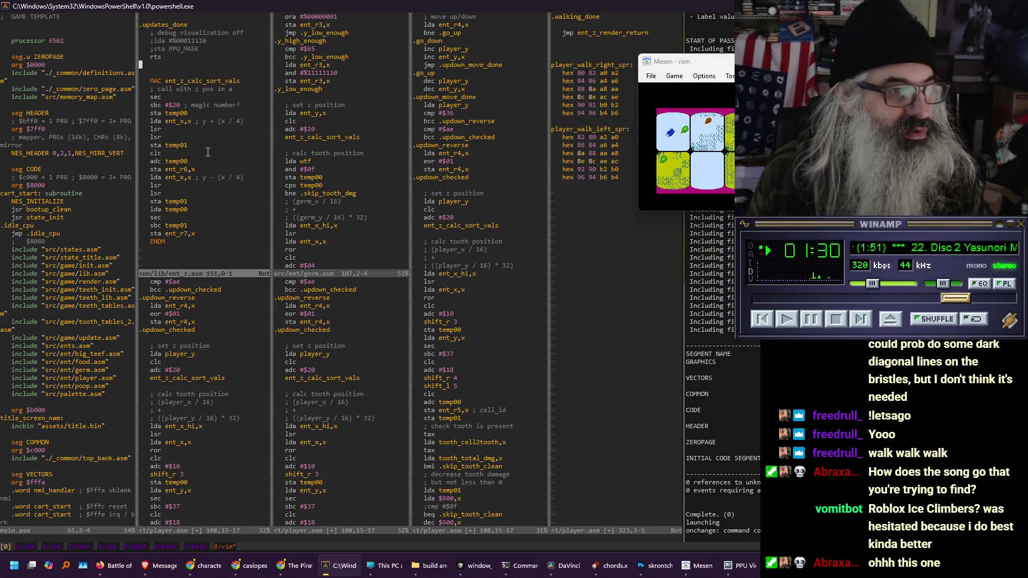
# Change the macro comment to 'call with z pos + height in a' and save ent_z.asm
pyautogui.press('j')
pyautogui.press('j')
pyautogui.press('j')
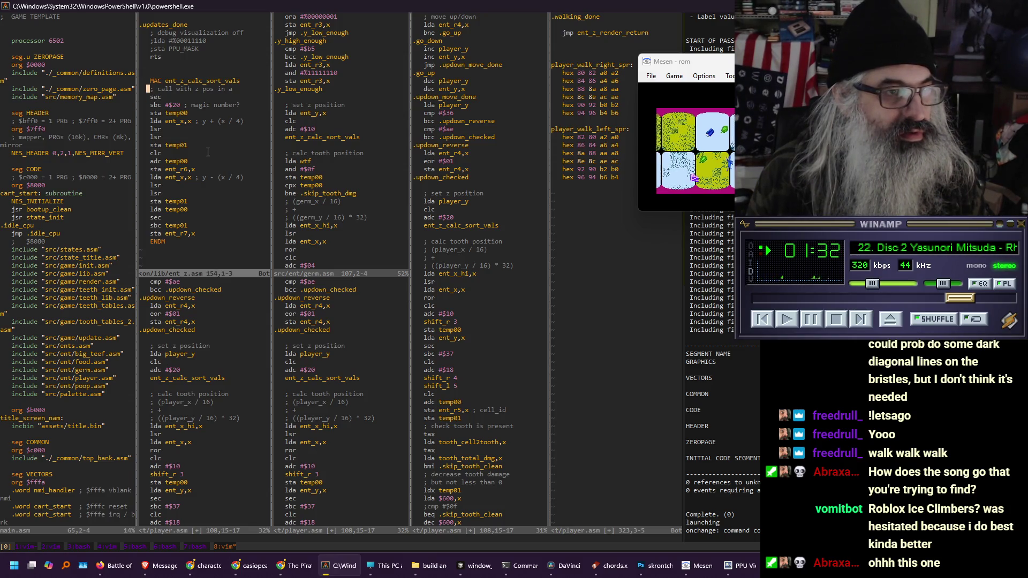
pyautogui.press('w')
pyautogui.press('w')
pyautogui.press('w')
pyautogui.press('e')
pyautogui.press('l')
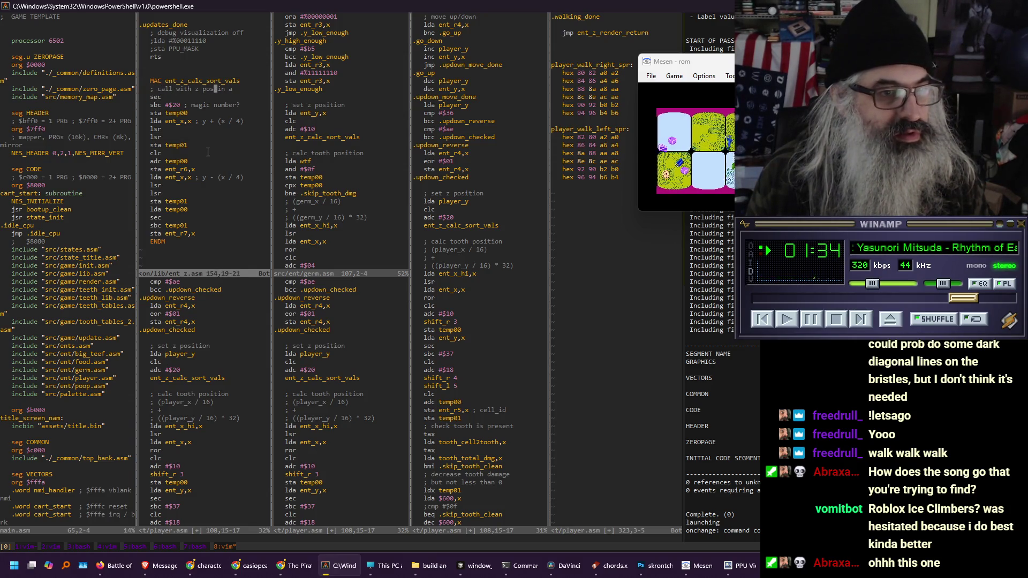
pyautogui.press('l')
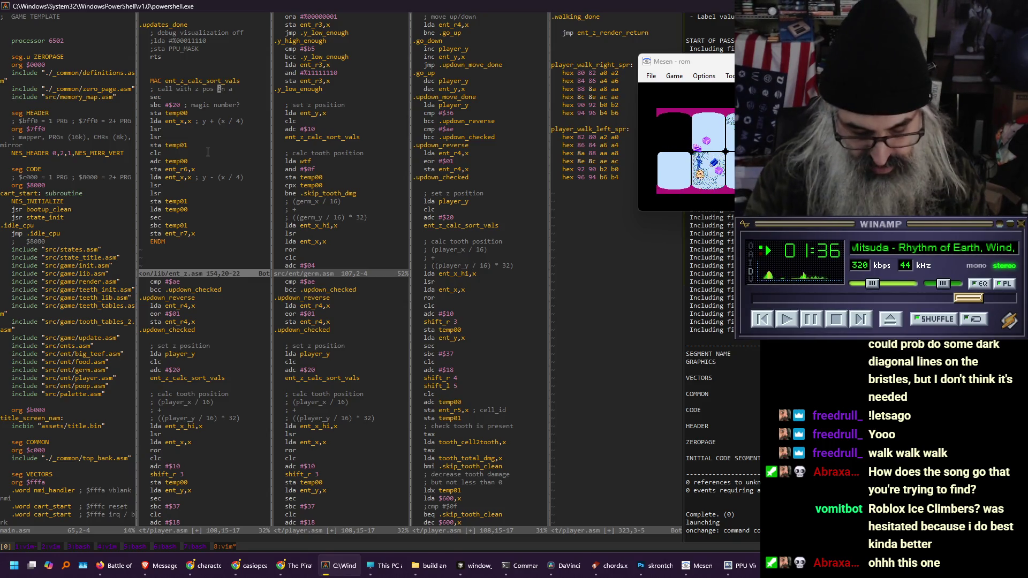
pyautogui.write('i+')
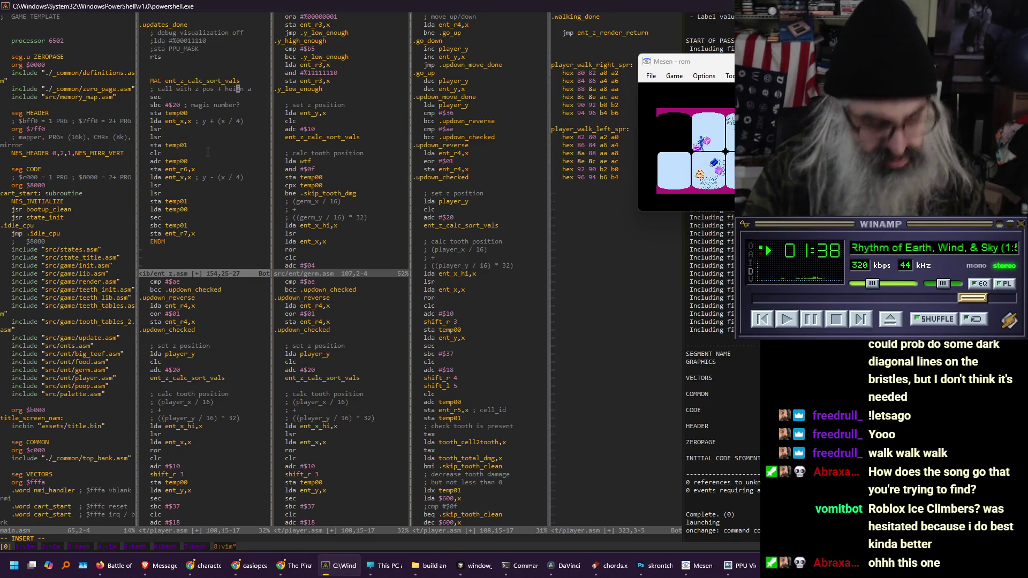
pyautogui.write('ght')
pyautogui.press('Escape')
pyautogui.write('j:w')
pyautogui.press('Return')
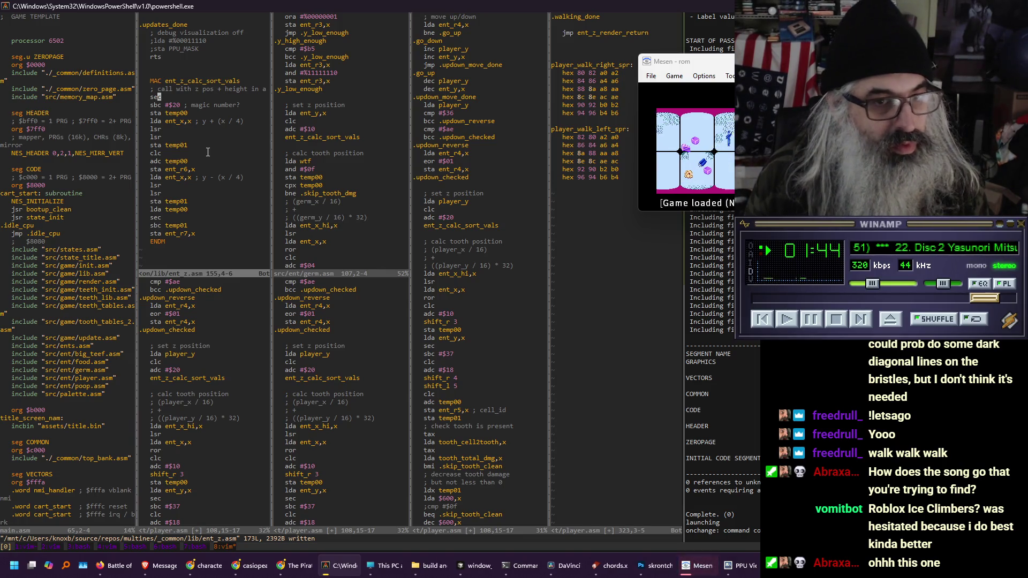
# Close the germ.asm split and go to the lda ent_x,x line in the player code
pyautogui.hotkey('ctrl', 'w')
pyautogui.write('l')
pyautogui.write(':q')
pyautogui.press('Return')
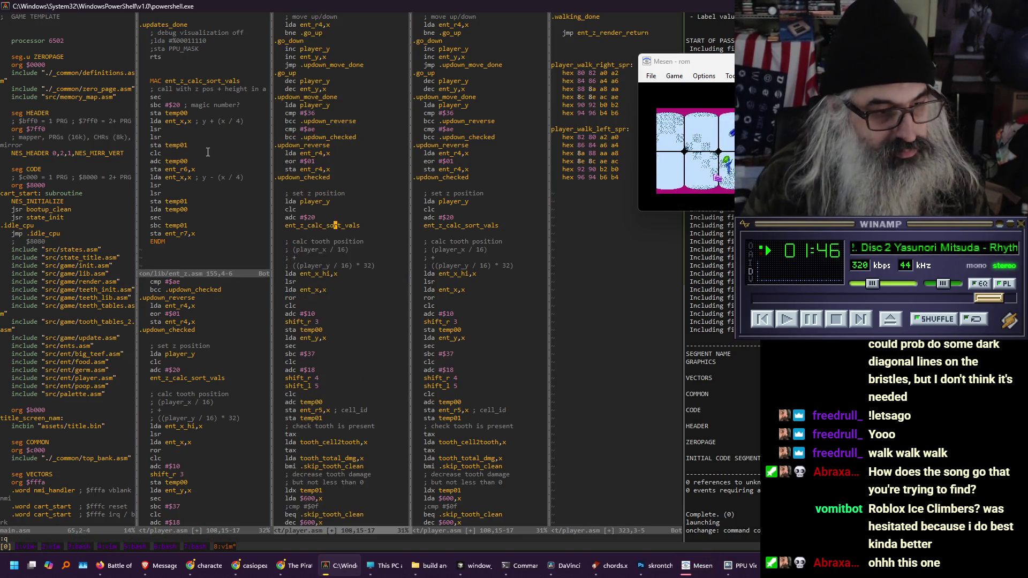
pyautogui.press('Down')
pyautogui.press('Down')
pyautogui.press('Down')
pyautogui.press('End')
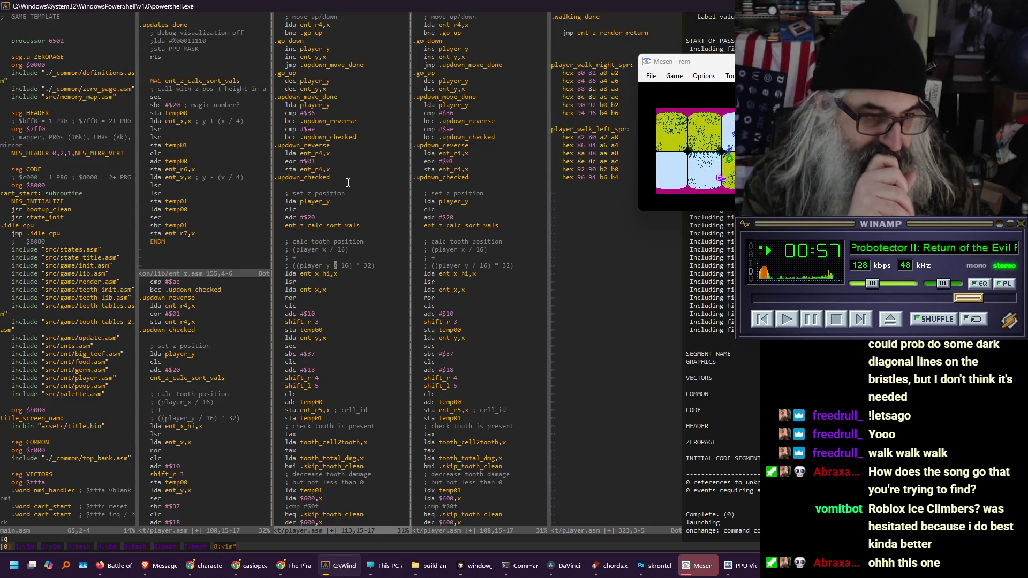
pyautogui.press('j')
pyautogui.press('j')
pyautogui.press('j')
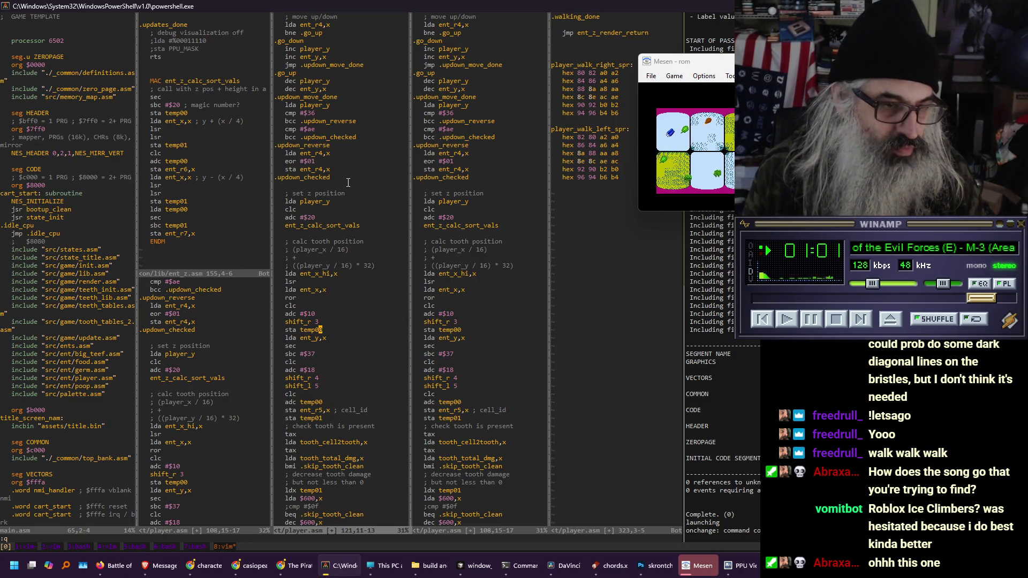
pyautogui.press('j')
pyautogui.press('j')
pyautogui.press('j')
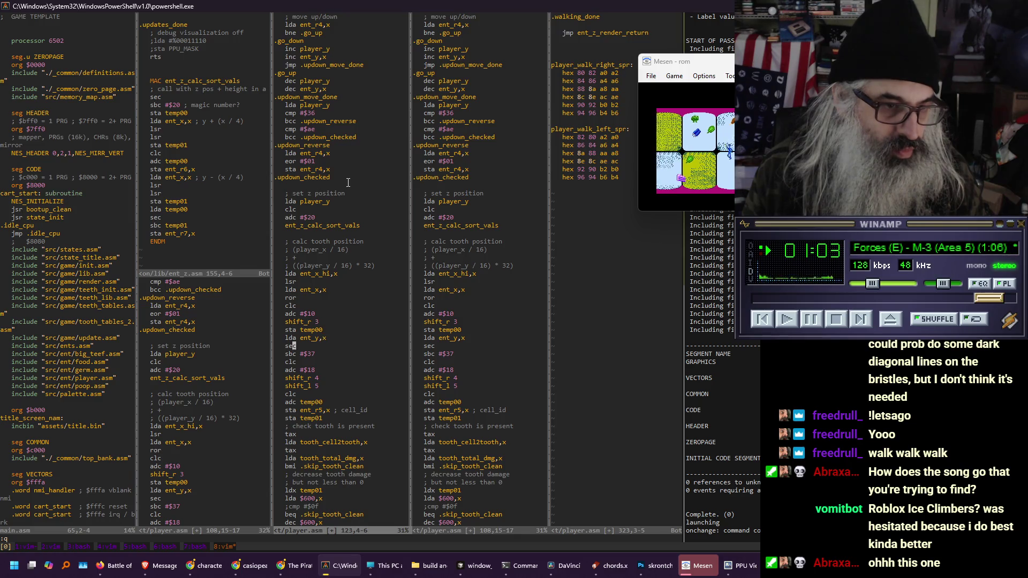
# Move the game window upper left and open a blank line after ror in the tooth-position code
pyautogui.moveTo(700, 65)
pyautogui.mouseDown()
pyautogui.moveTo(177, 97)
pyautogui.moveTo(86, 64)
pyautogui.moveTo(79, 50)
pyautogui.mouseUp()
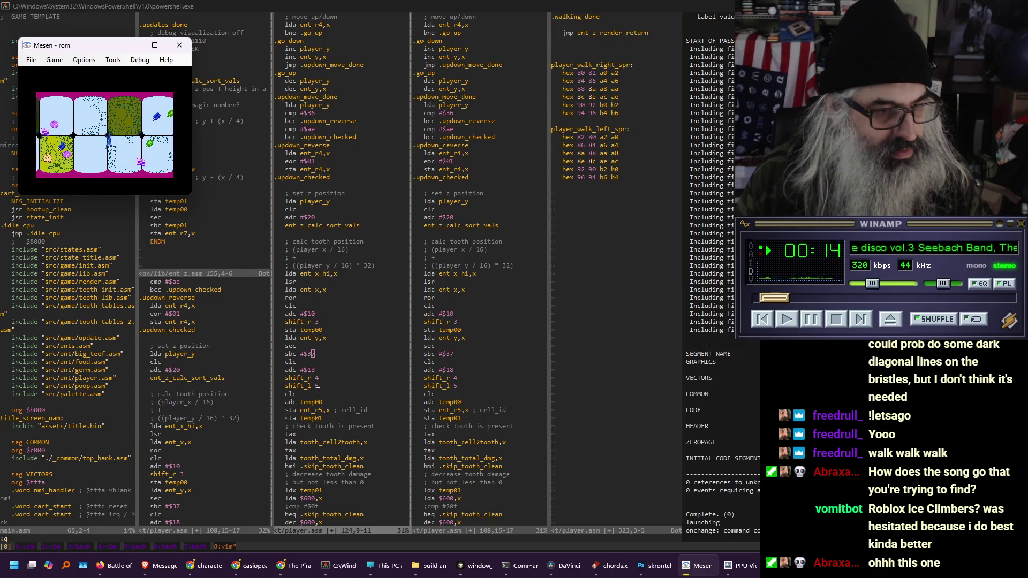
pyautogui.hotkey('alt', 'Tab')
pyautogui.press('j')
pyautogui.press('j')
pyautogui.press('j')
pyautogui.press('j')
pyautogui.press('f')
pyautogui.press(';')
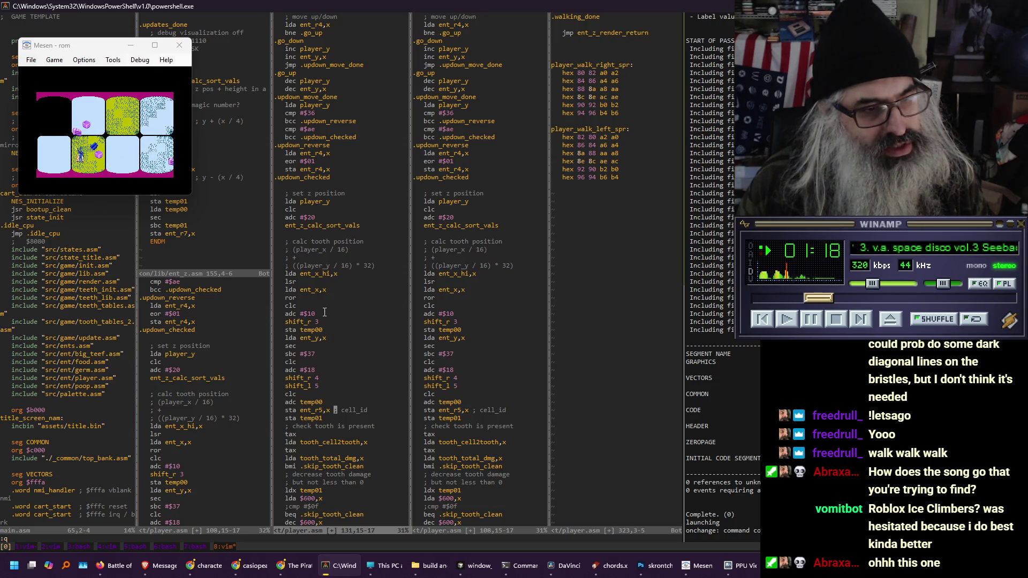
pyautogui.press('k')
pyautogui.press('k')
pyautogui.press('k')
pyautogui.press('k')
pyautogui.press('k')
pyautogui.press('k')
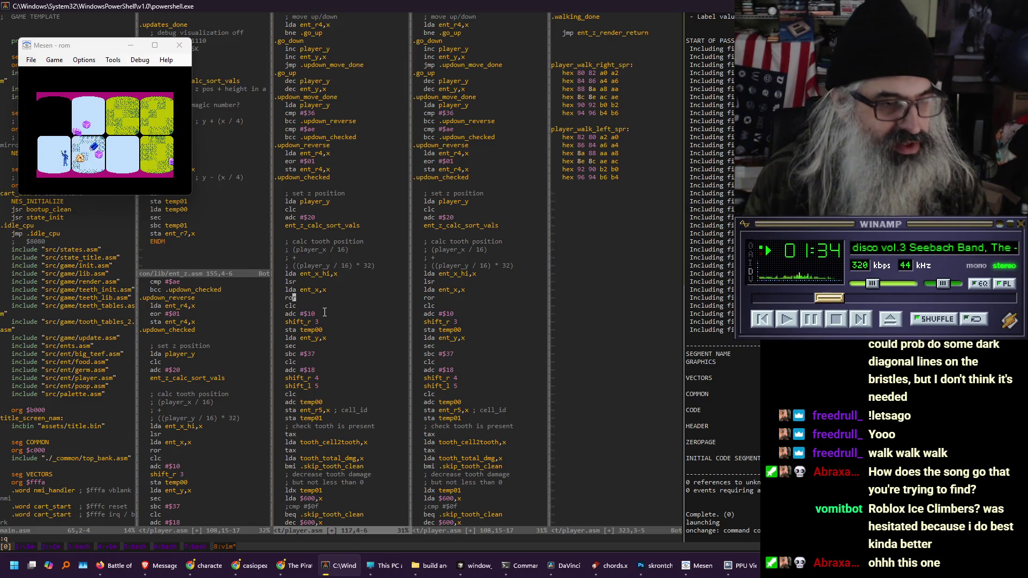
pyautogui.press('o')
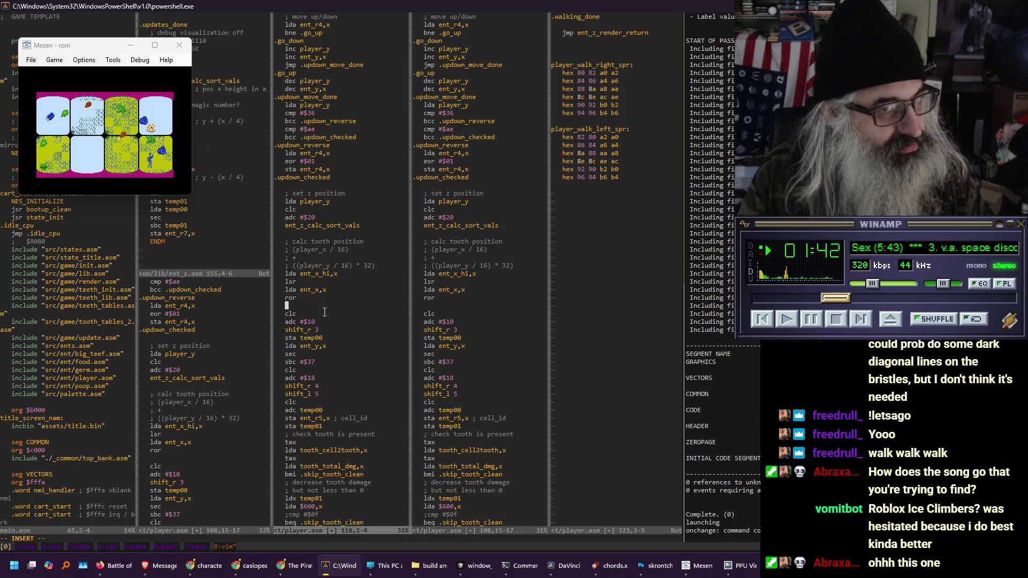
# Store the tooth position in temp00, add a direction comment, and load the facing from ent_r3,x
pyautogui.press('Escape')
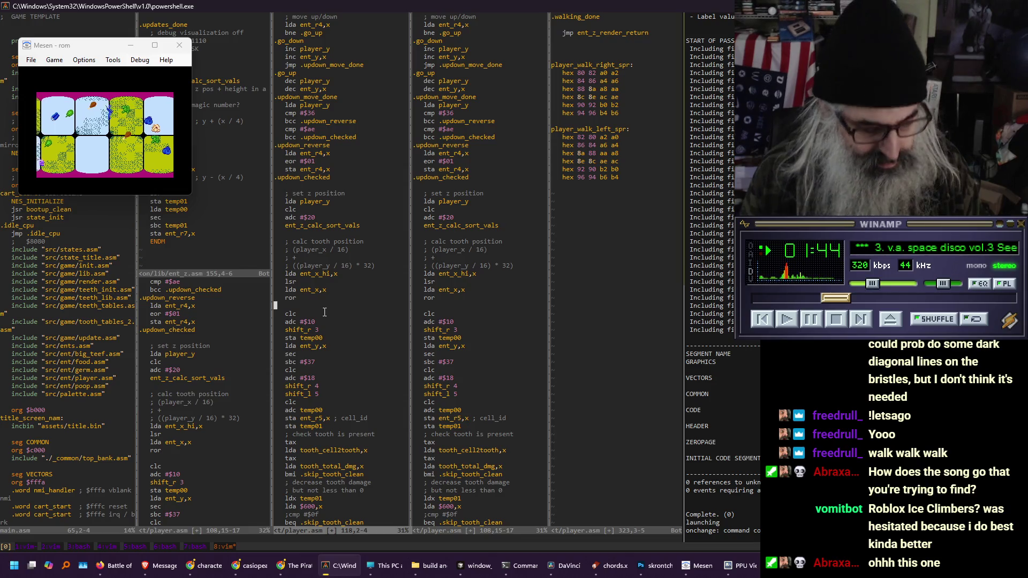
pyautogui.hotkey('ctrl', 'w')
pyautogui.press('l')
pyautogui.hotkey('ctrl', 'b')
pyautogui.hotkey('ctrl', 'w')
pyautogui.press('h')
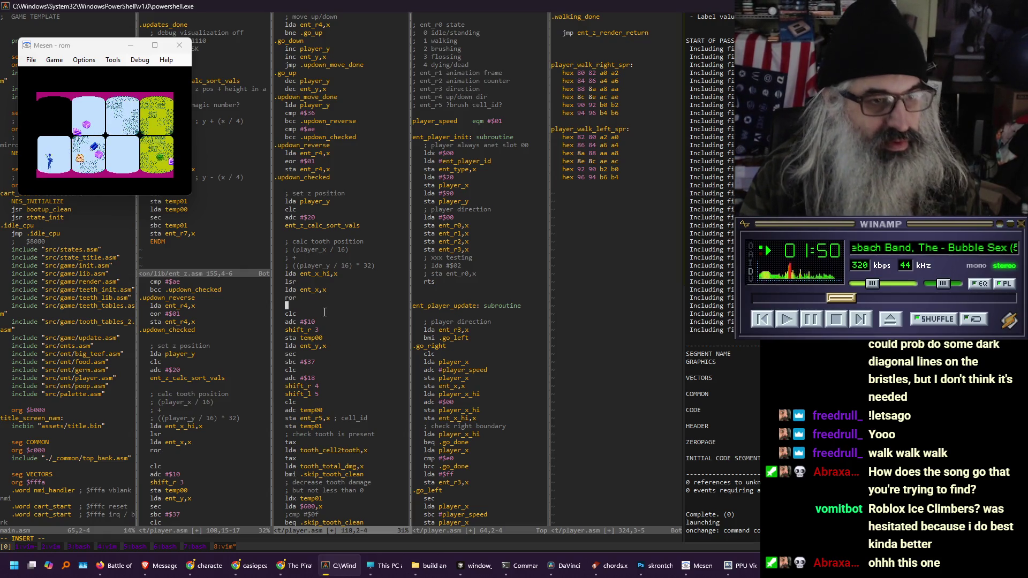
pyautogui.write('sta temp00')
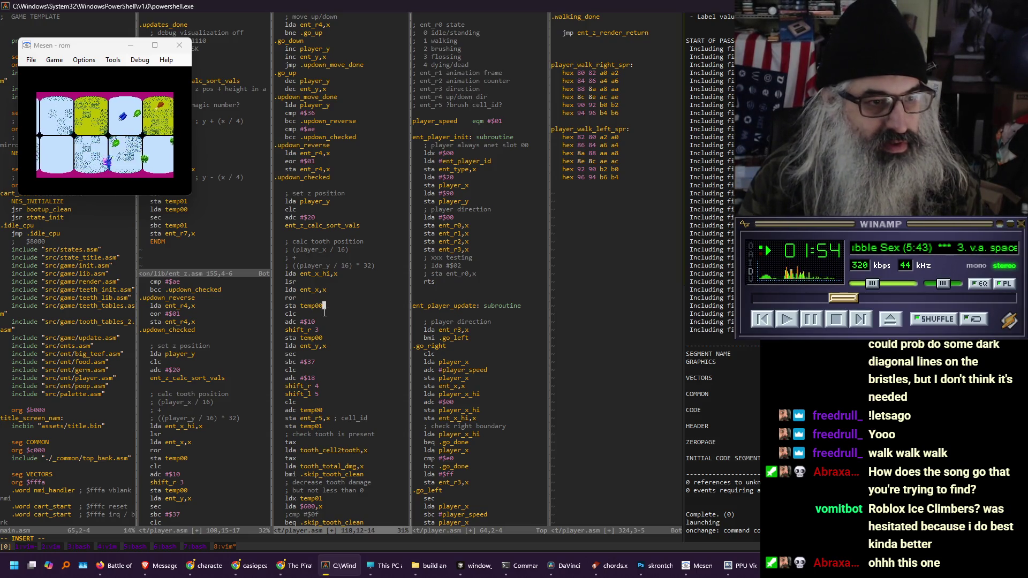
pyautogui.press('Return')
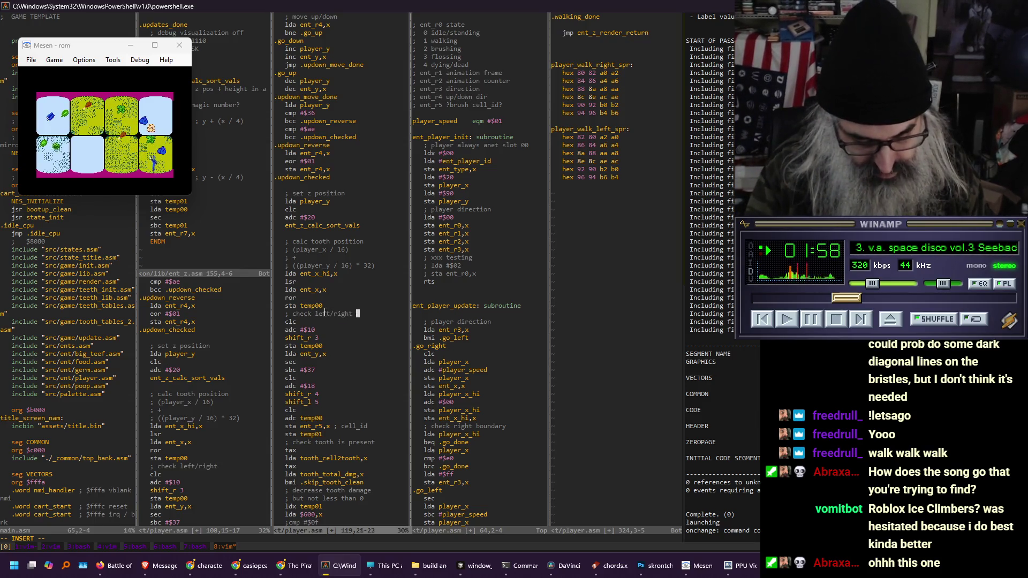
pyautogui.write('dir')
pyautogui.press('Return')
pyautogui.write('lda ent_r')
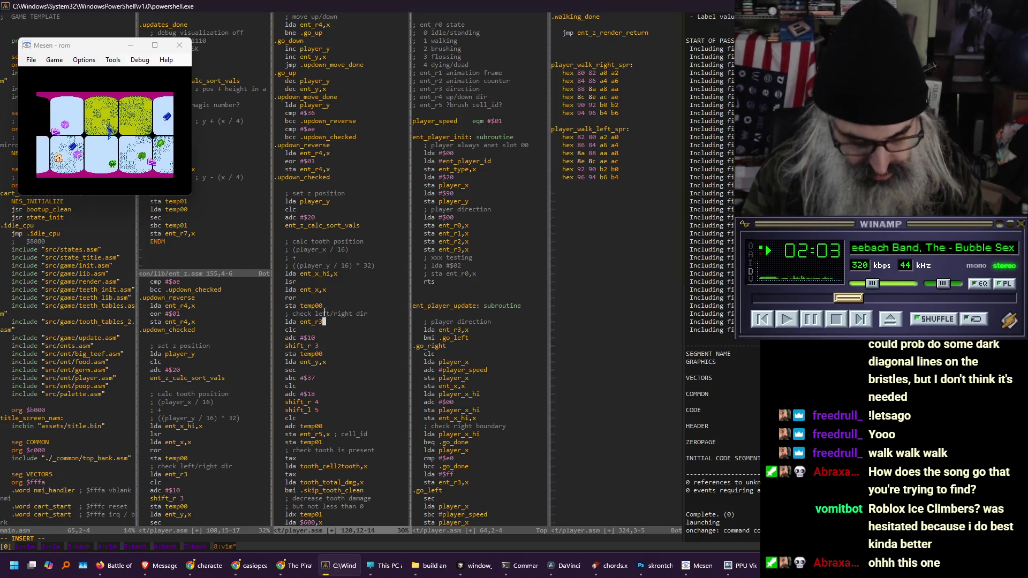
pyautogui.write('3,x')
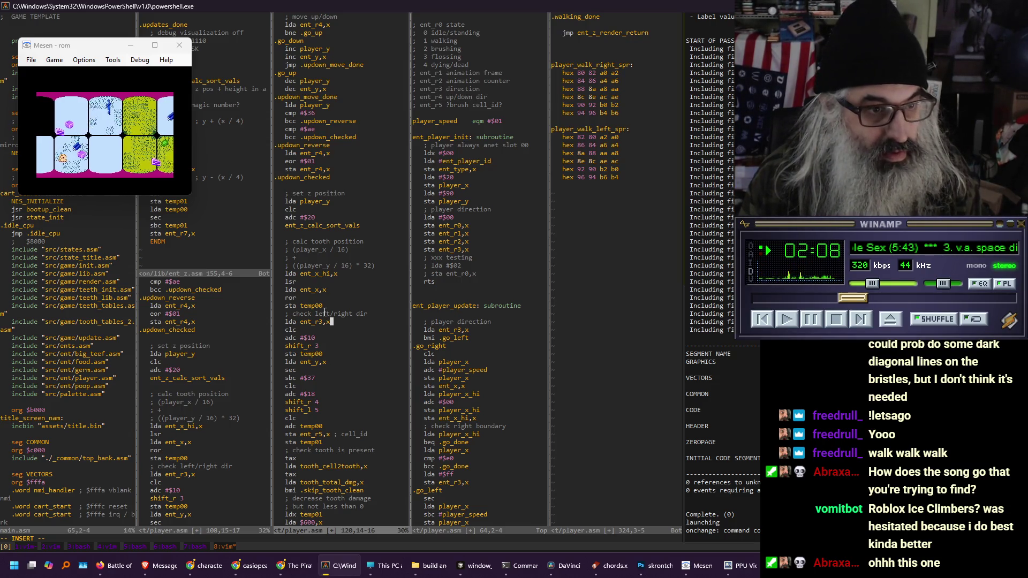
pyautogui.press('Return')
pyautogui.write('bmi .tooth_')
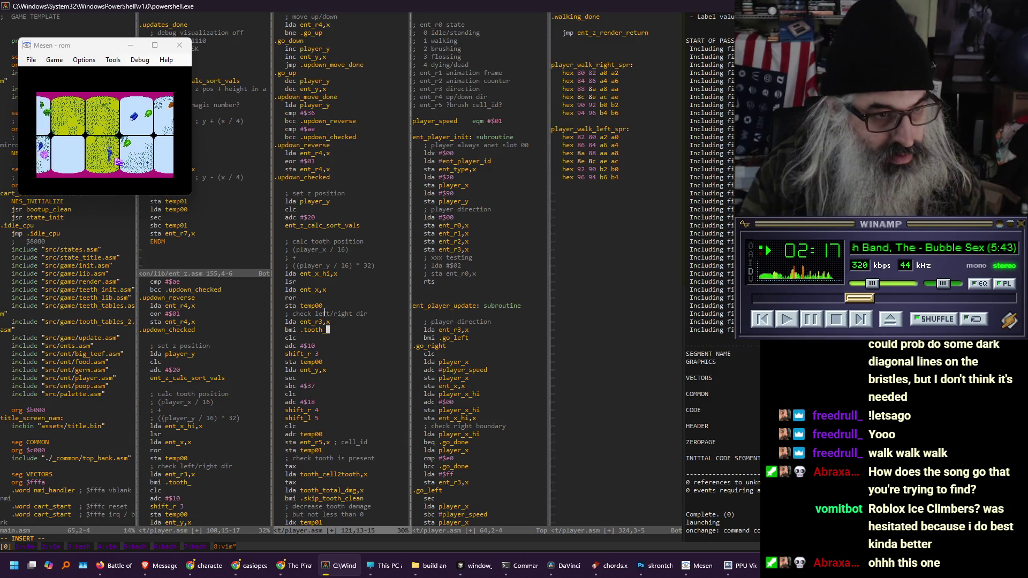
# Add bmi .tooth_cell_left plus .tooth_cell_right, .tooth_cell_left and .tooth_cell_dir_done labels
pyautogui.write('cell_left')
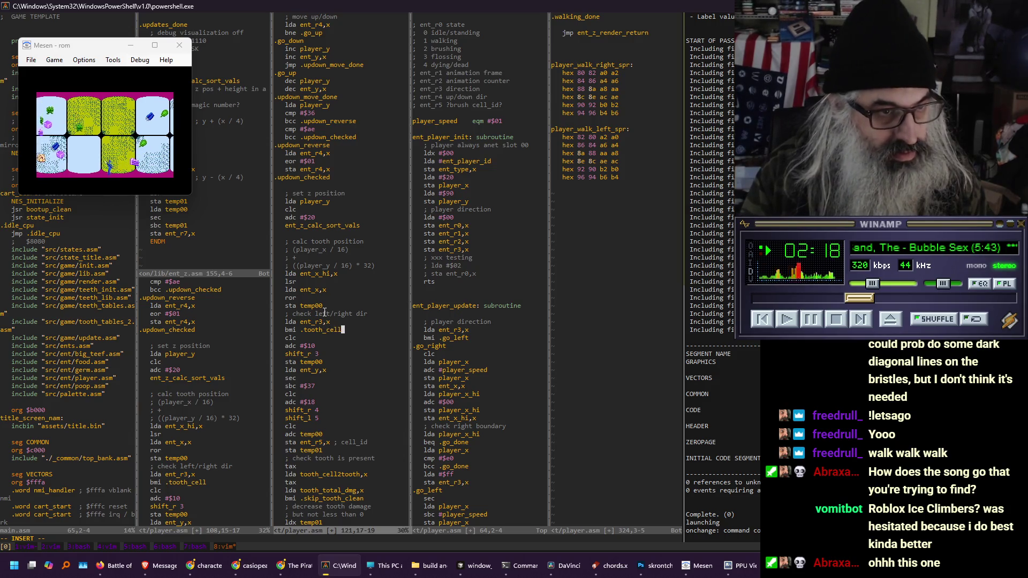
pyautogui.press('Return')
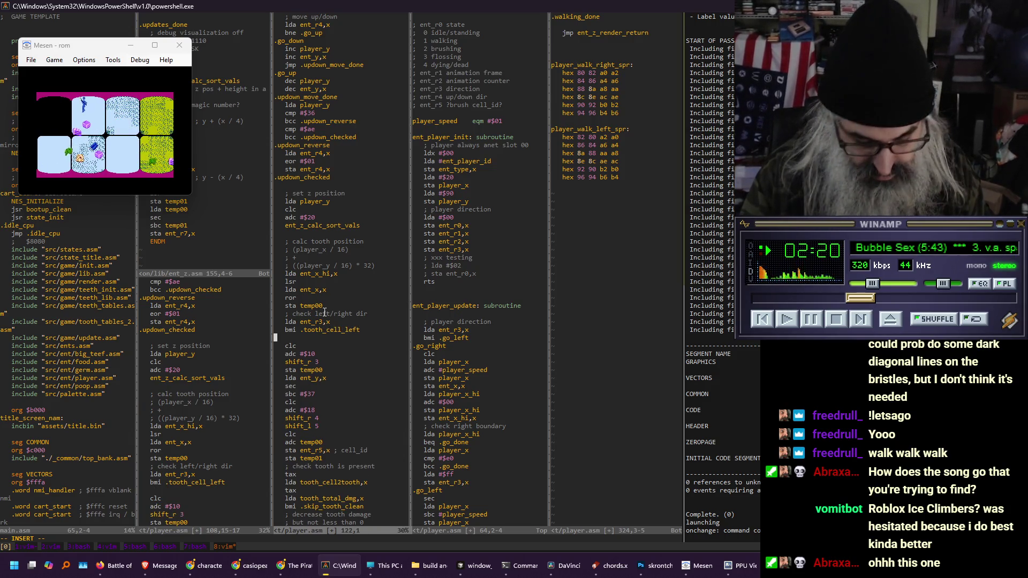
pyautogui.write('.toothdel')
pyautogui.press('BackSpace')
pyautogui.press('BackSpace')
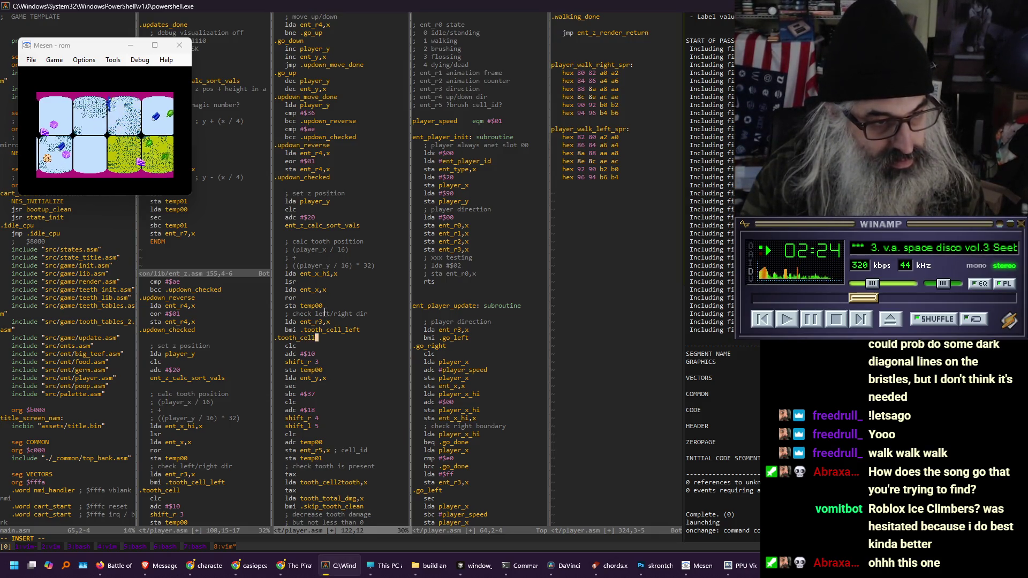
pyautogui.write('_right')
pyautogui.press('Return')
pyautogui.write('.tooth_cell_lef')
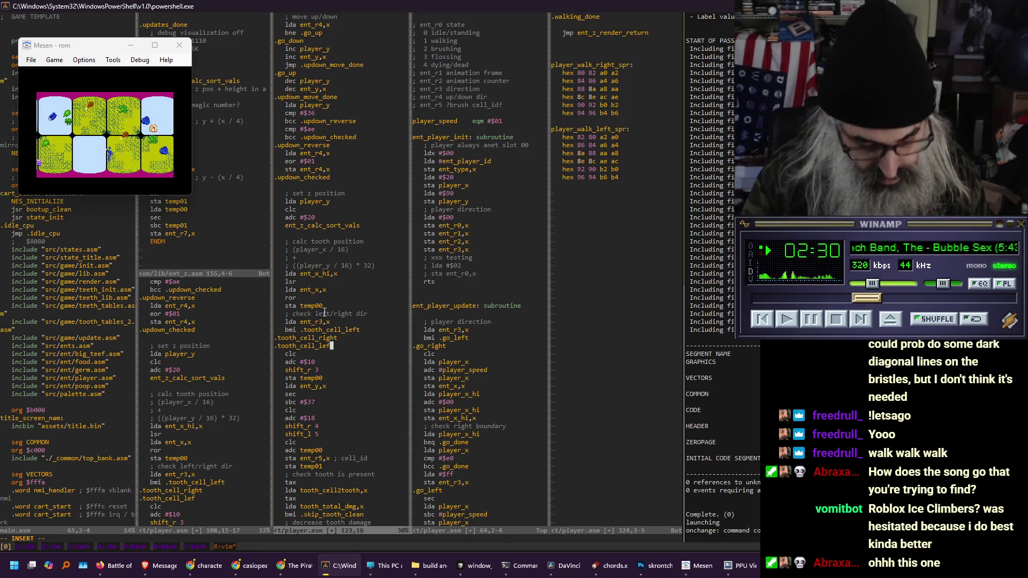
pyautogui.write('t')
pyautogui.press('Return')
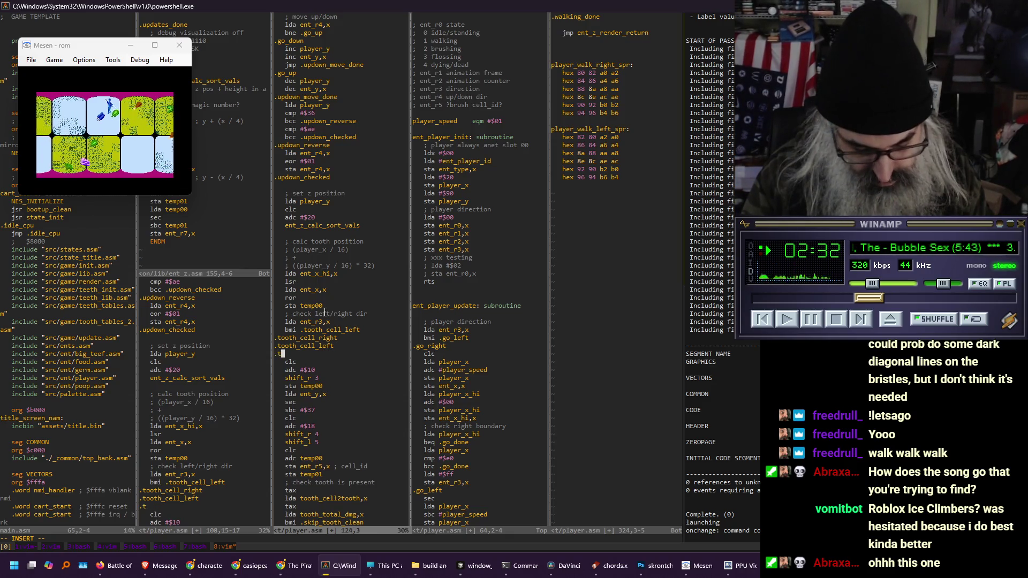
pyautogui.write('ir_done')
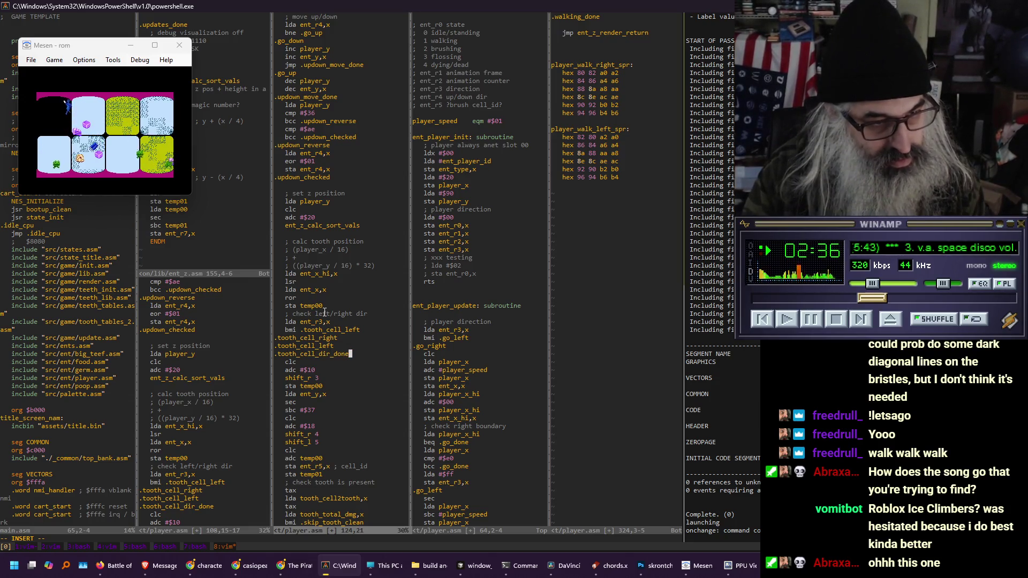
# End the right-direction branch with jmp .tooth_cell_dir_done
pyautogui.press('Escape')
pyautogui.press('k')
pyautogui.press('0')
pyautogui.press('j')
pyautogui.press('j')
pyautogui.press('y')
pyautogui.press('y')
pyautogui.press('k')
pyautogui.press('P')
pyautogui.press('I')
pyautogui.press('Tab')
pyautogui.write('jmp')
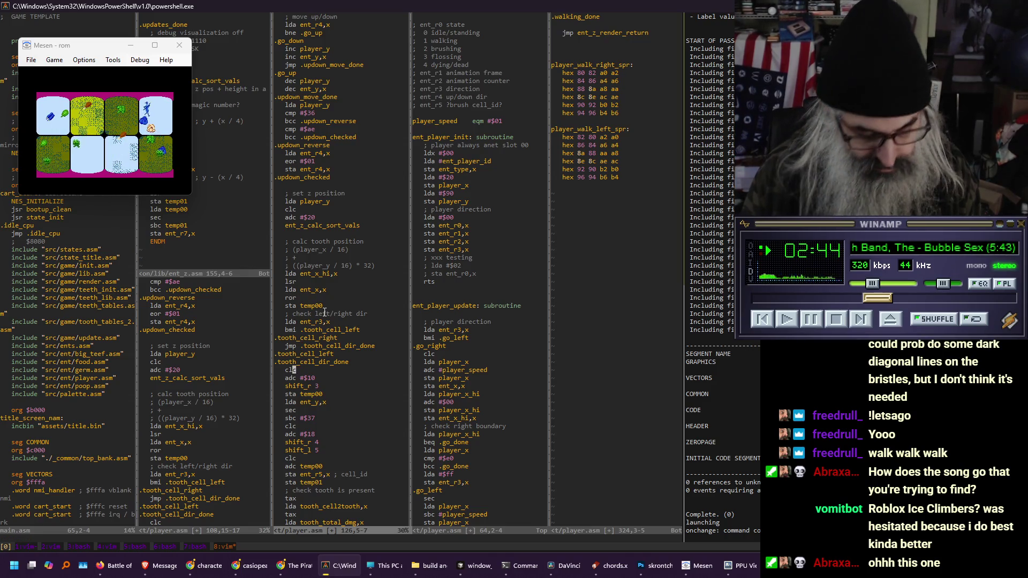
# Move the clc and adc #$10 lines under the right-direction label
pyautogui.hotkey('shift', 'v')
pyautogui.press('j')
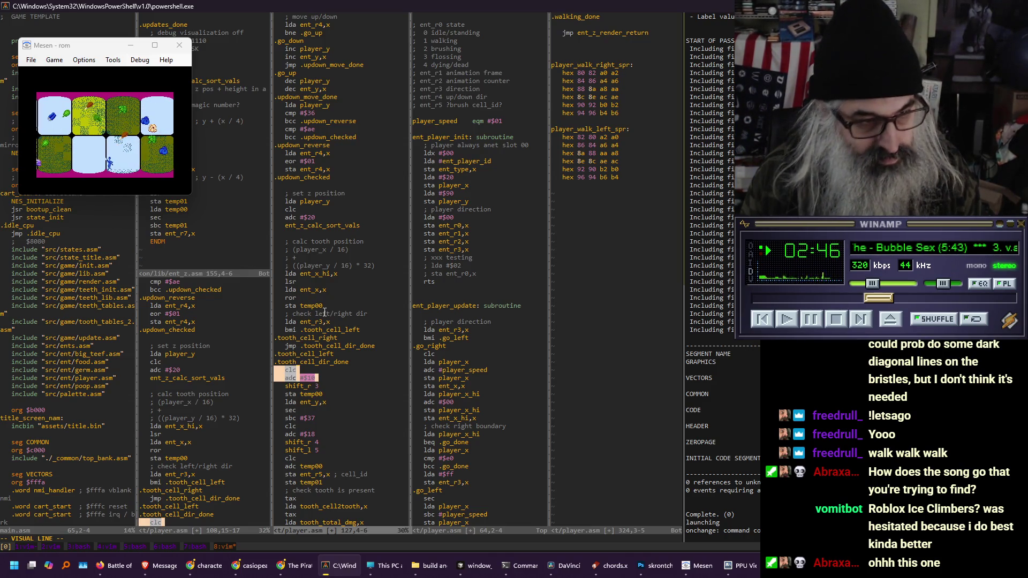
pyautogui.press('d')
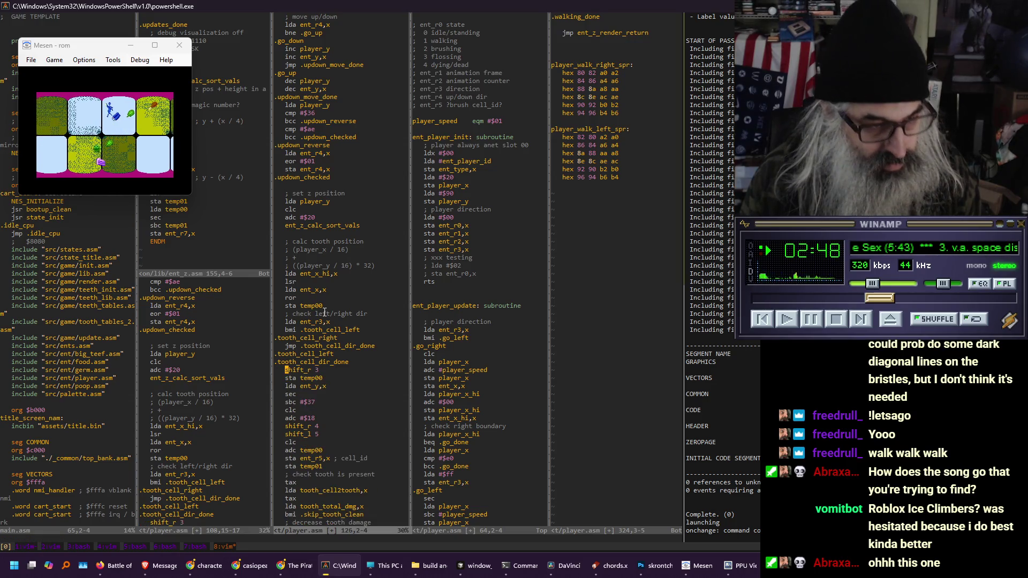
pyautogui.press('k')
pyautogui.press('k')
pyautogui.press('k')
pyautogui.press('p')
# Add sec and sbc #$10 under the left-direction label and save player.asm
pyautogui.press('j')
pyautogui.press('j')
pyautogui.press('j')
pyautogui.press('o')
pyautogui.press('Tab')
pyautogui.write('sec')
pyautogui.press('Return')
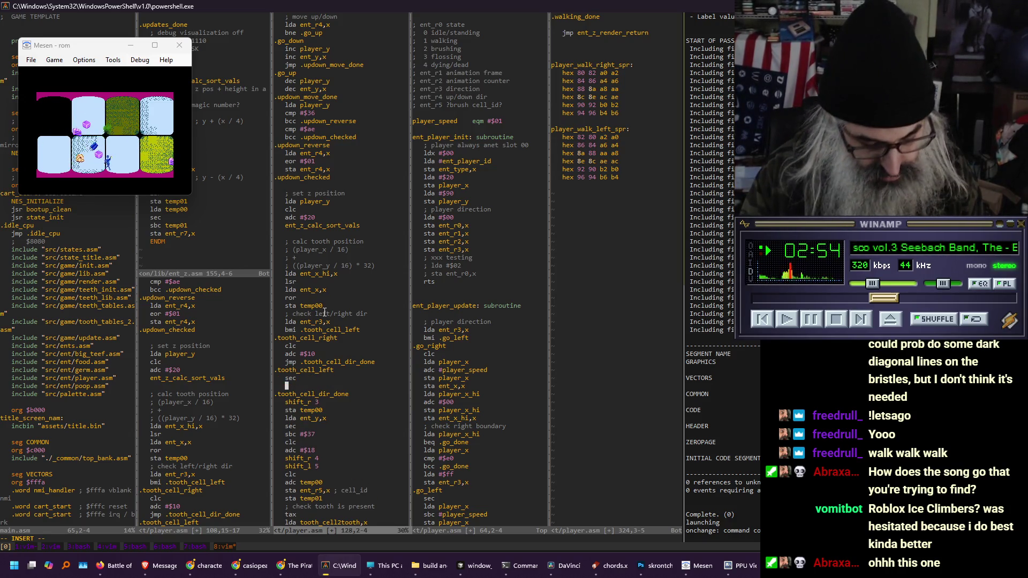
pyautogui.write('sbc #$10')
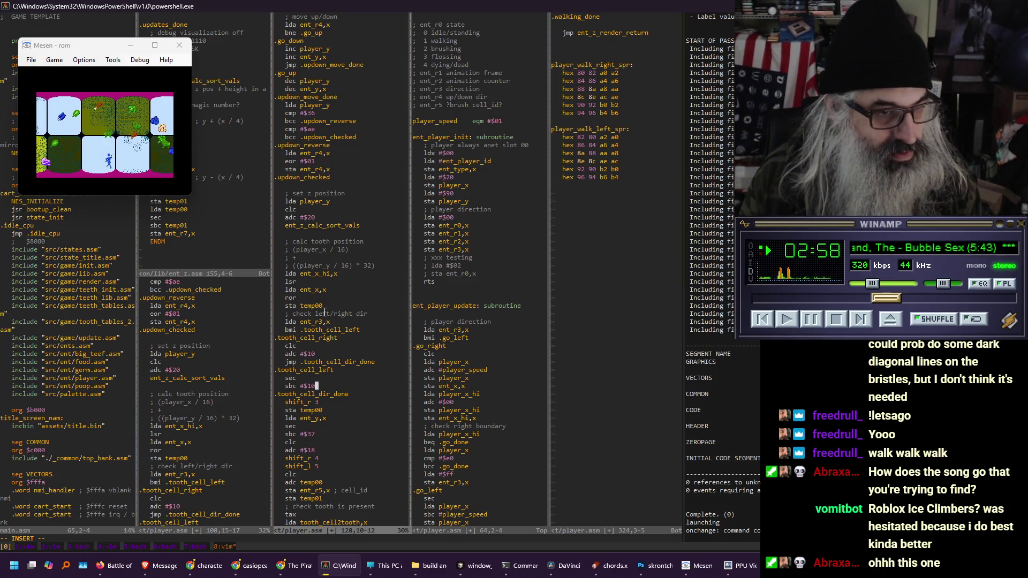
pyautogui.press('Escape')
pyautogui.write(':w')
pyautogui.press('Return')
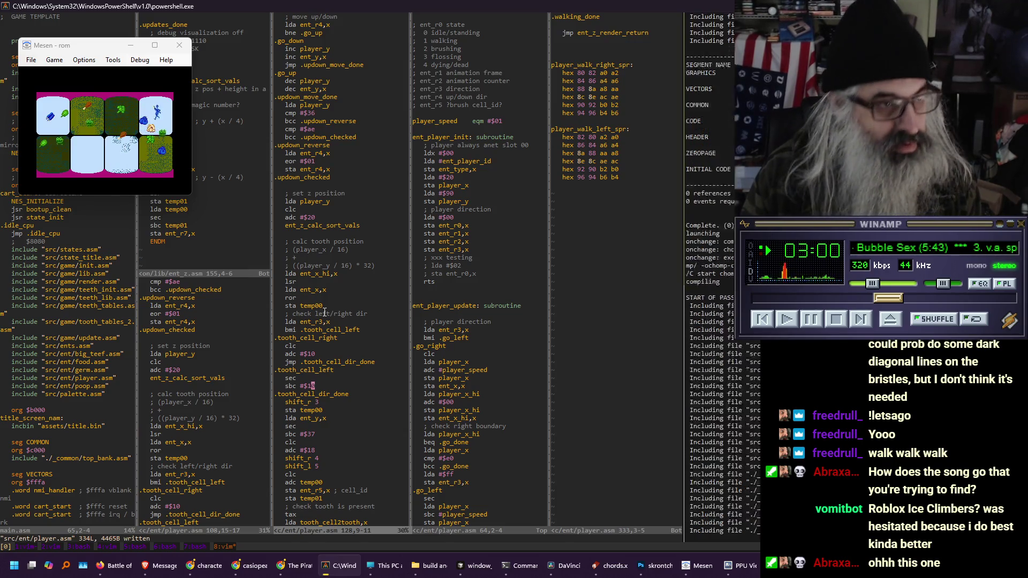
# Enlarge the Mesen game display and walk the player left between the upper and lower tooth cells
pyautogui.click(124, 141)
pyautogui.hotkey('alt', '3')
pyautogui.press('Right')
pyautogui.press('Down')
pyautogui.press('Up')
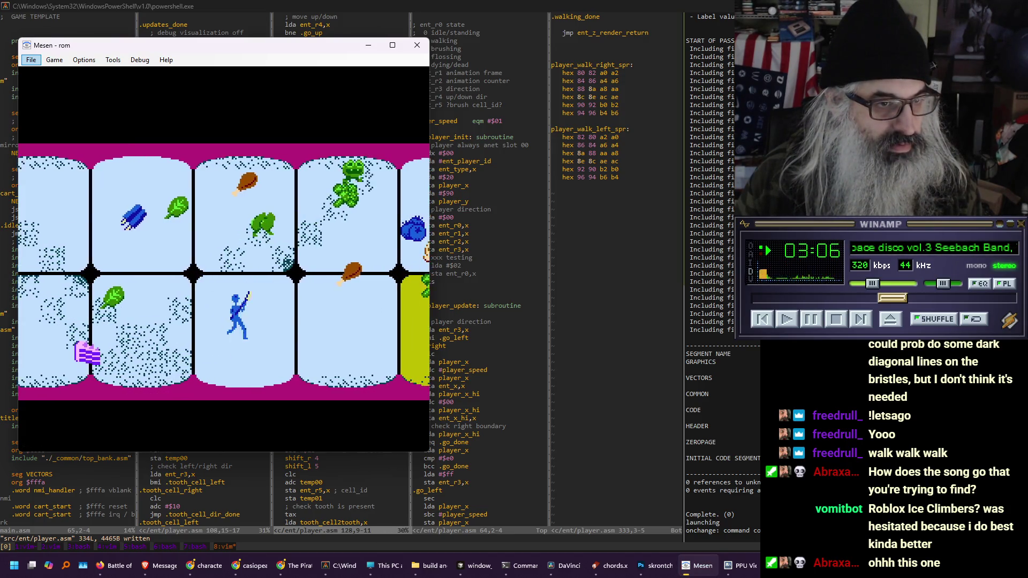
pyautogui.press('Down')
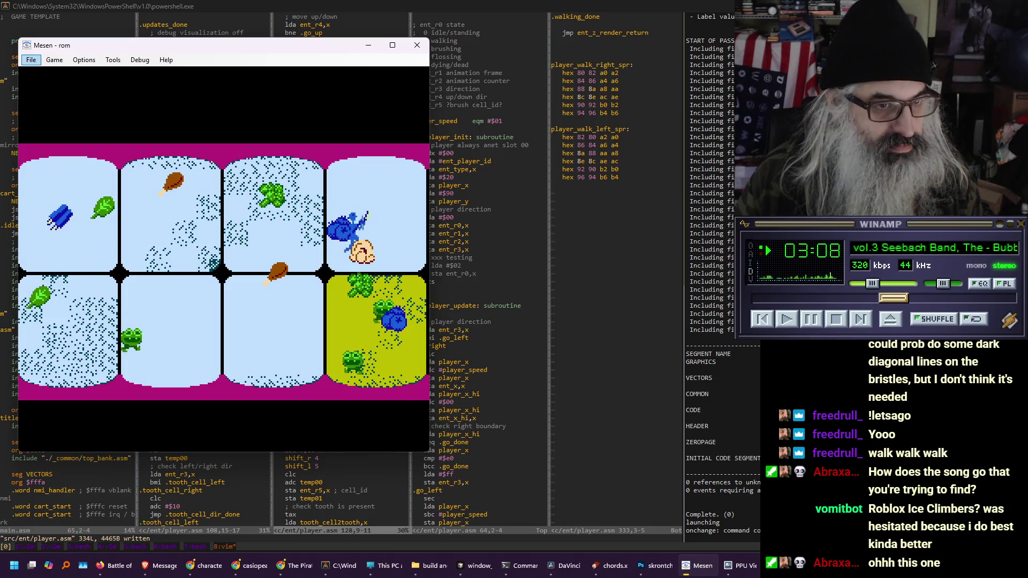
pyautogui.press('Left')
pyautogui.press('Up')
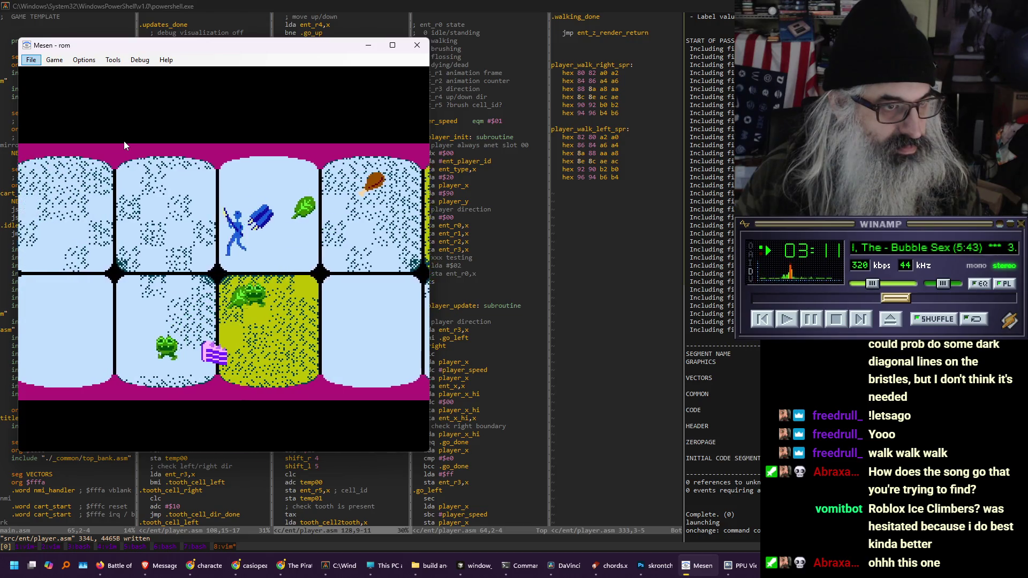
pyautogui.press('Down')
pyautogui.press('Left')
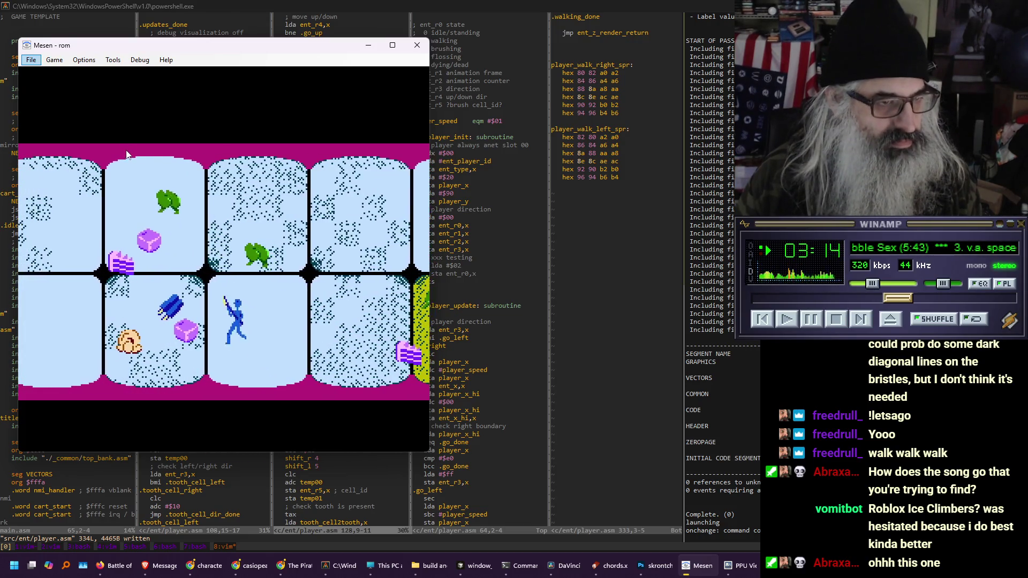
pyautogui.press('Up')
pyautogui.press('Left')
pyautogui.press('Down')
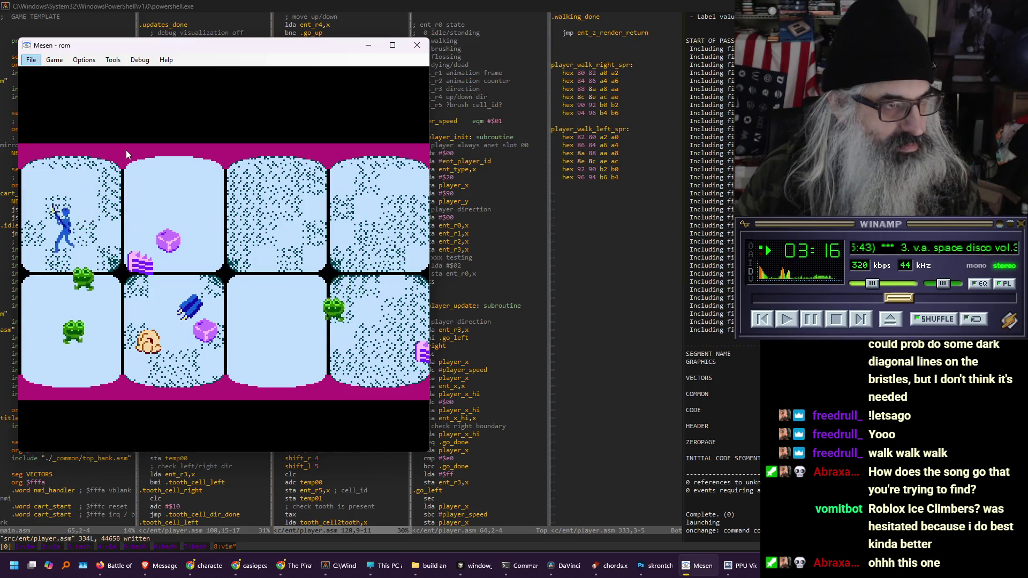
pyautogui.press('Right')
# Walk the player right across the upper and lower cells, then shrink the game to 1x scale
pyautogui.press('Up')
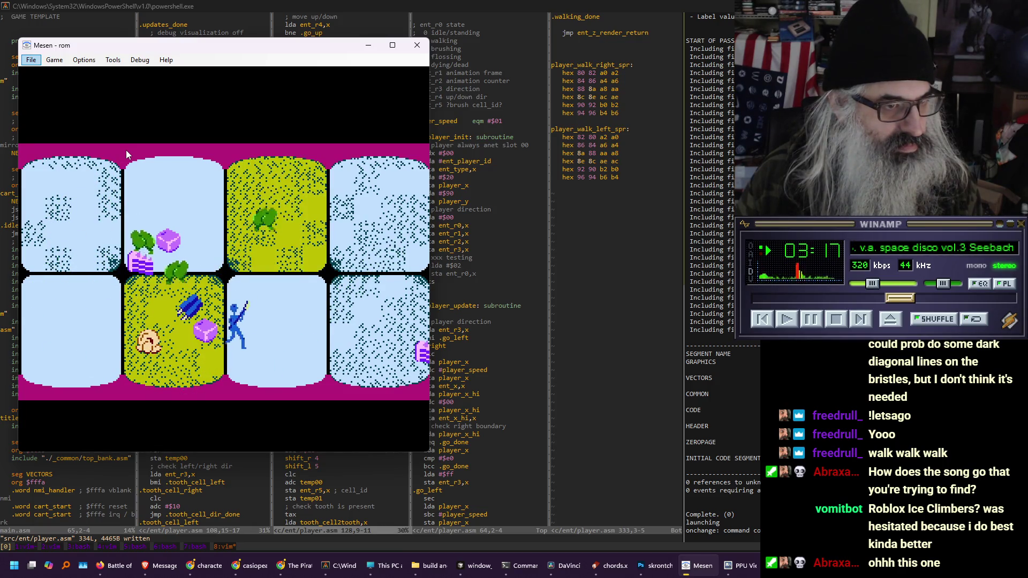
pyautogui.press('Right')
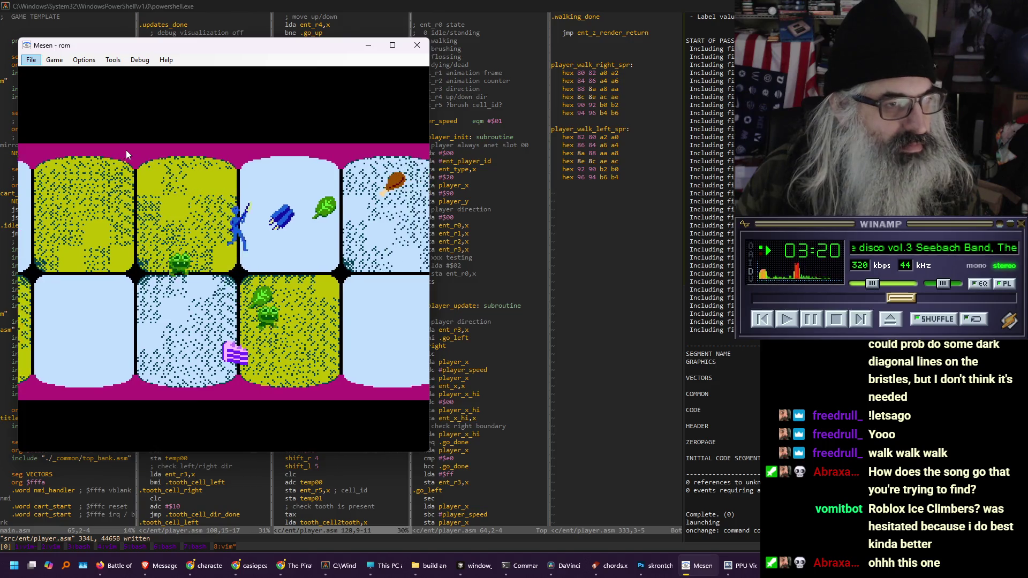
pyautogui.press('Right')
pyautogui.press('Down')
pyautogui.press('Right')
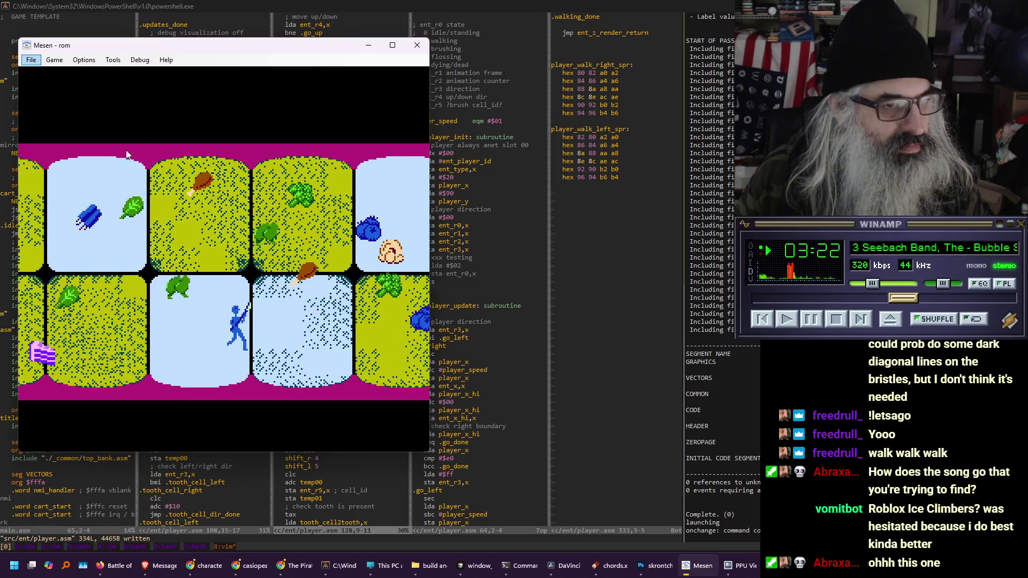
pyautogui.press('Up')
pyautogui.press('Down')
pyautogui.press('Left')
pyautogui.press('Left')
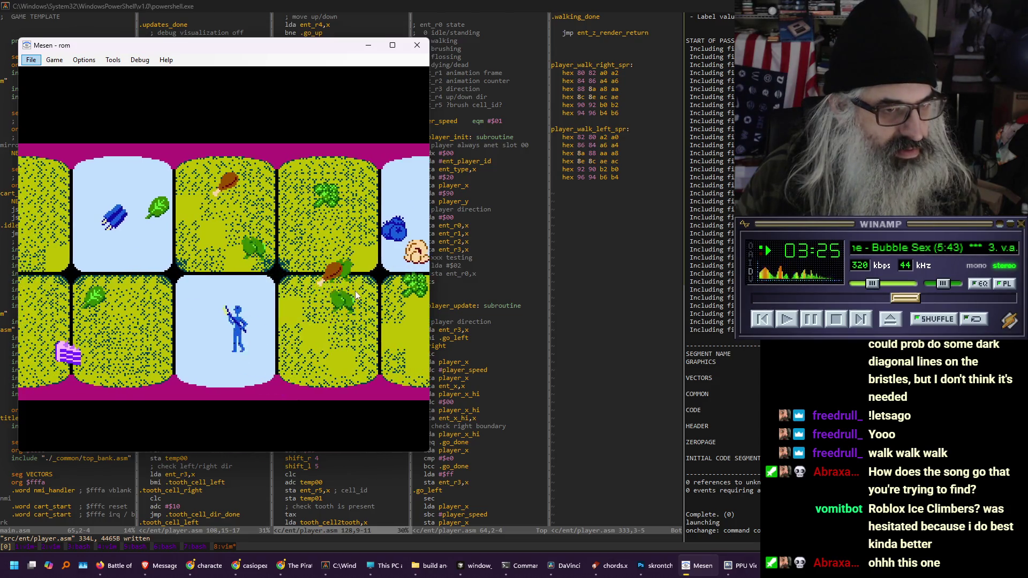
pyautogui.press('Up')
pyautogui.press('Down')
pyautogui.press('Left')
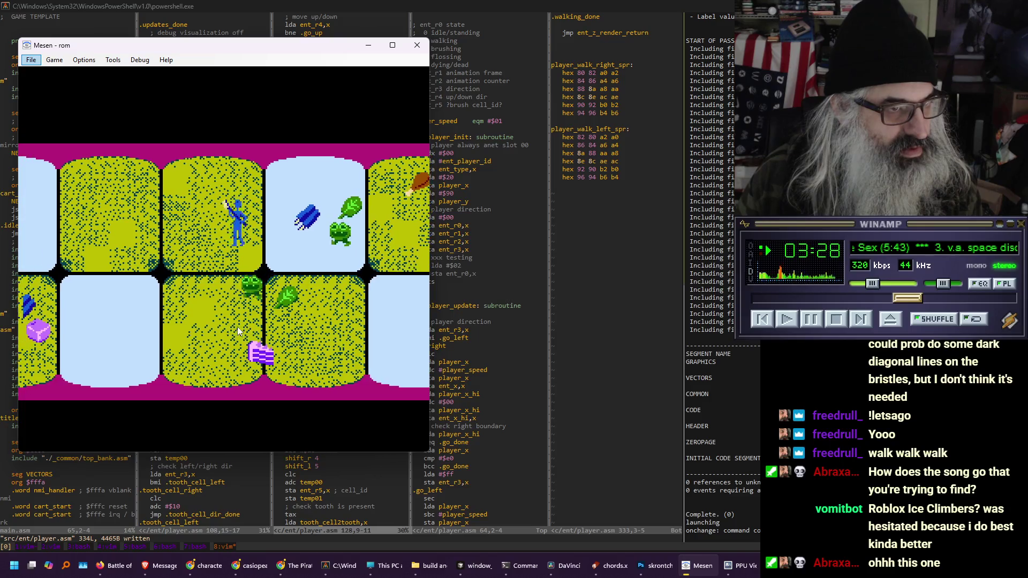
pyautogui.press('Up')
pyautogui.press('Left')
pyautogui.press('Right')
pyautogui.press('Down')
pyautogui.press('Right')
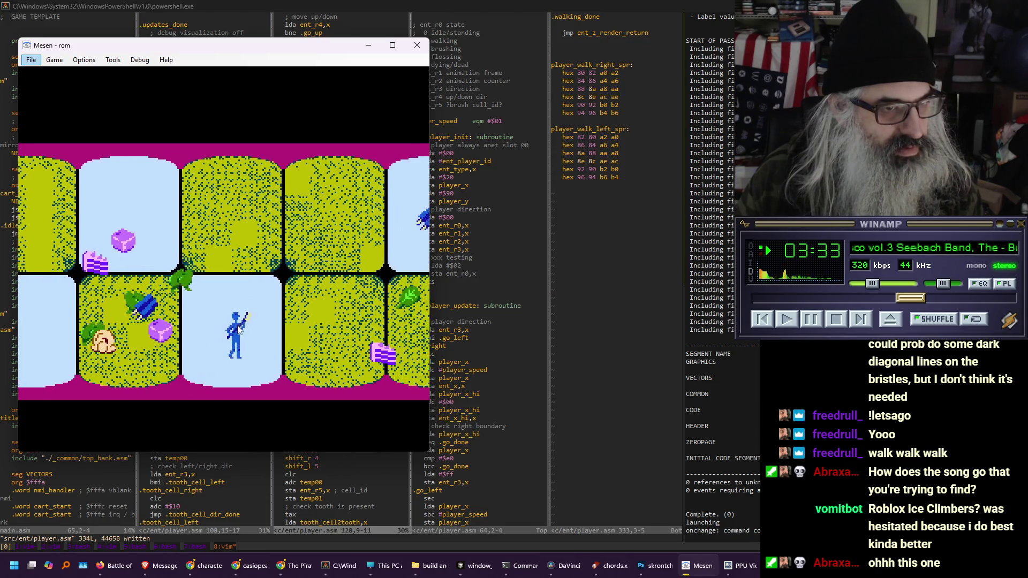
pyautogui.press('Up')
pyautogui.press('Right')
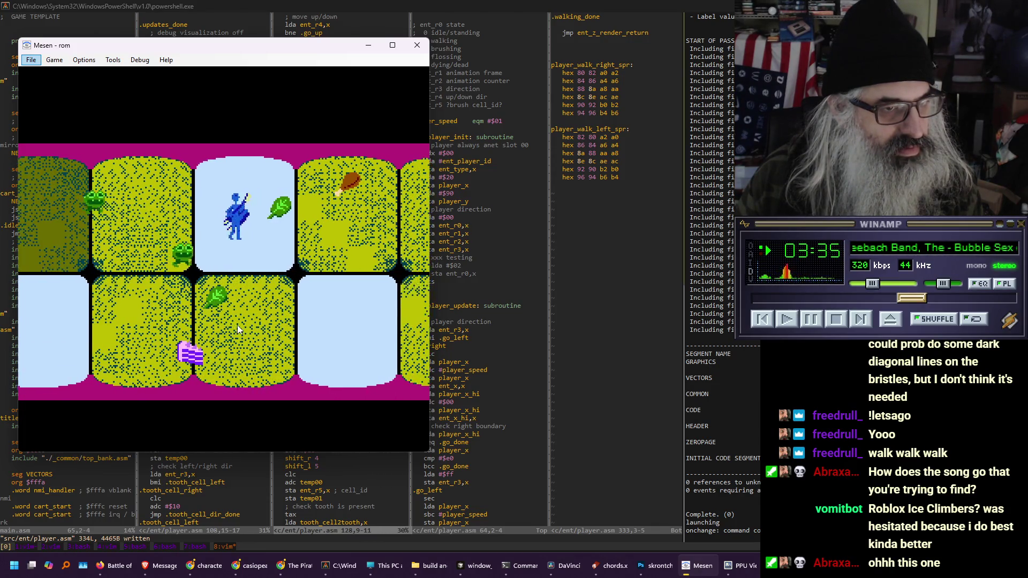
pyautogui.press('Down')
pyautogui.press('Right')
pyautogui.press('Up')
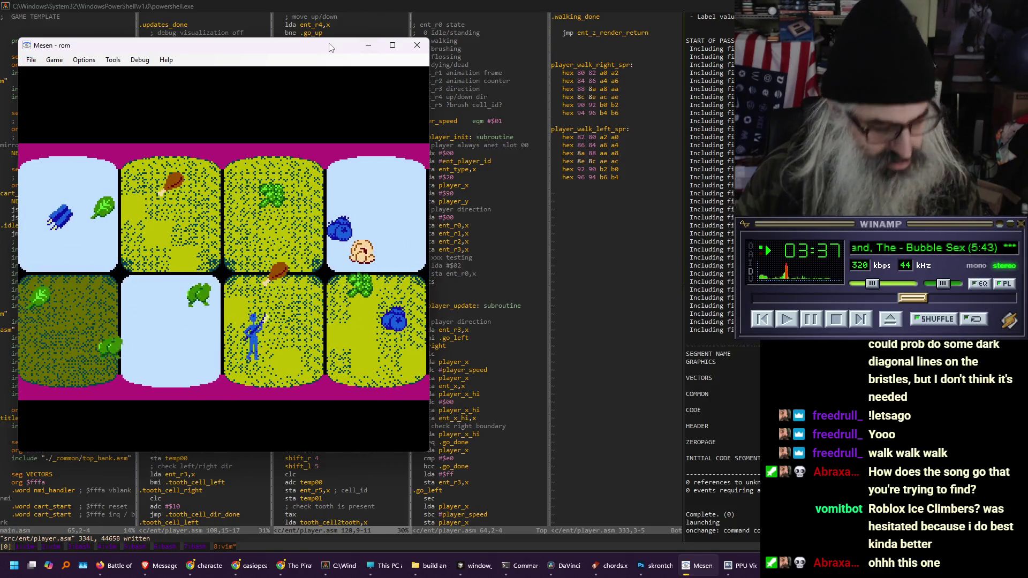
pyautogui.hotkey('alt', '1')
pyautogui.hotkey('alt', 'Tab')
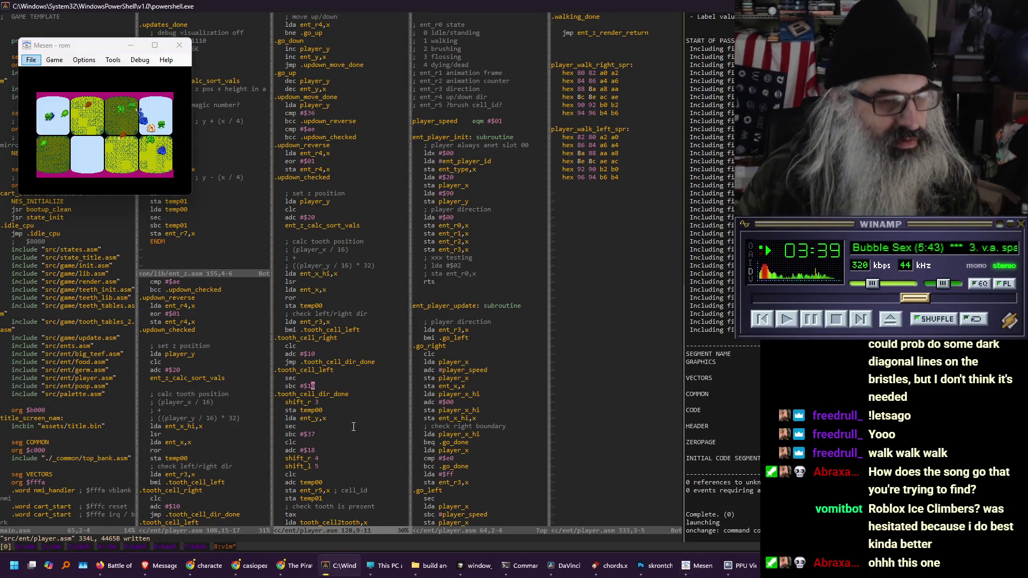
# Open Mesen's CPU memory viewer, select the ent_r3 byte at $0640, then return to Vim
pyautogui.press('Up')
pyautogui.press('Up')
pyautogui.press('Up')
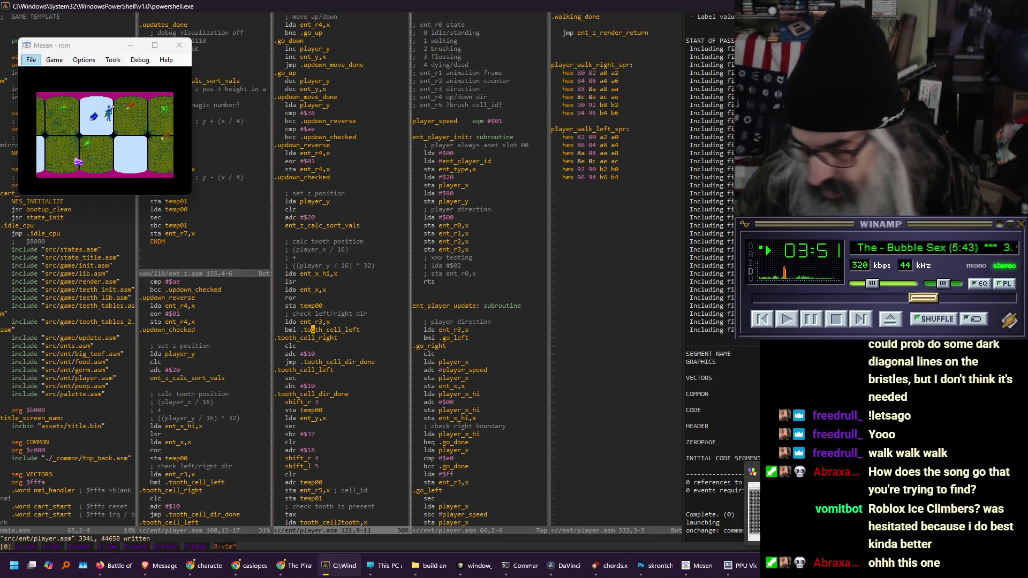
pyautogui.click(130, 65)
pyautogui.click(131, 64)
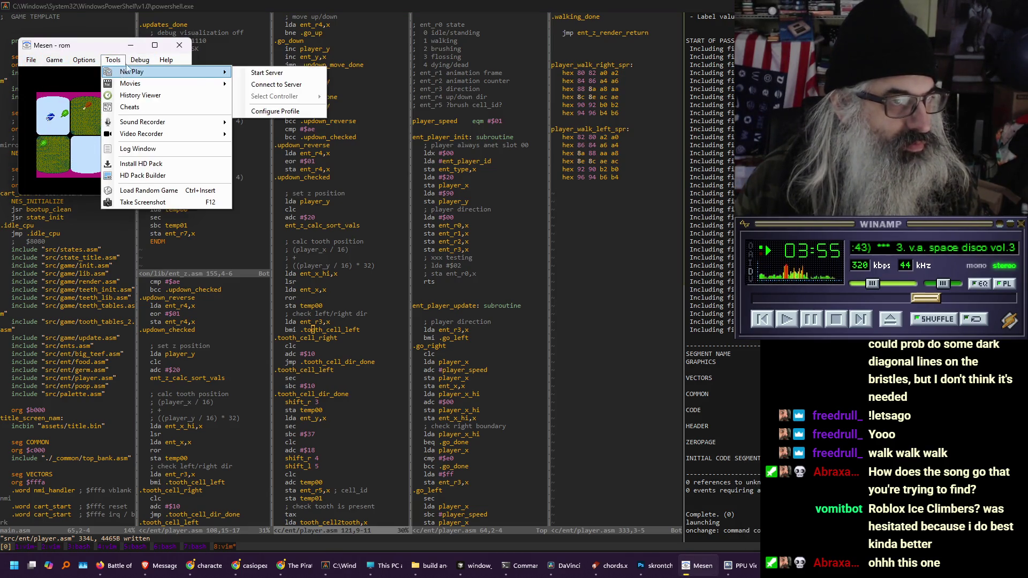
pyautogui.click(197, 118)
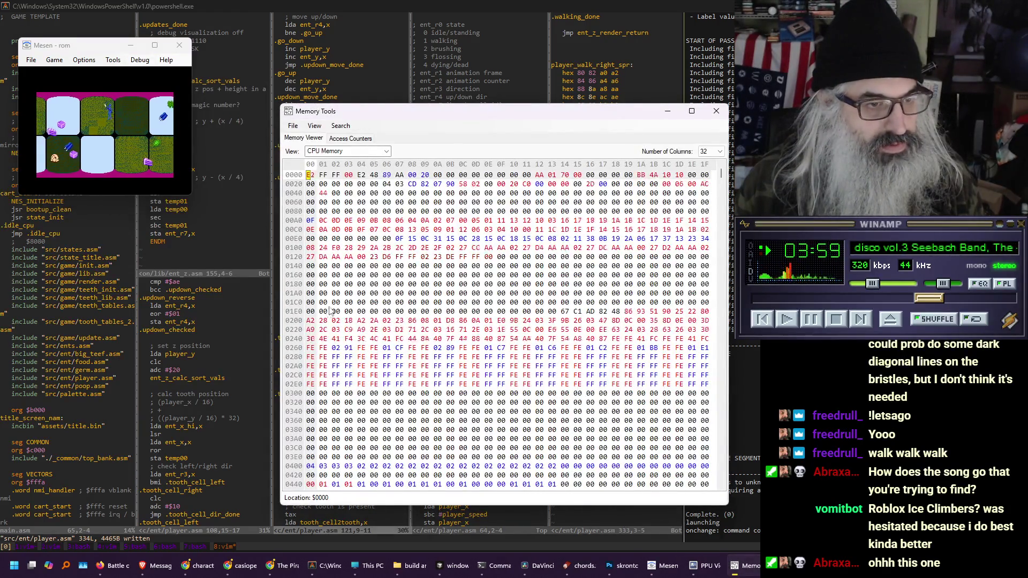
pyautogui.scroll(-6, 332, 307)
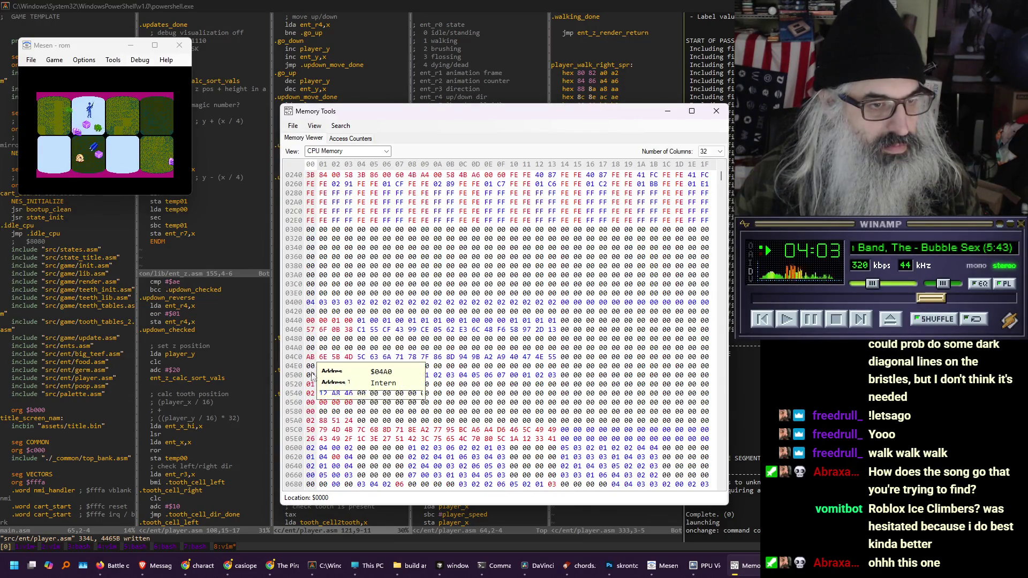
pyautogui.moveTo(311, 421); pyautogui.dragTo(312, 430)
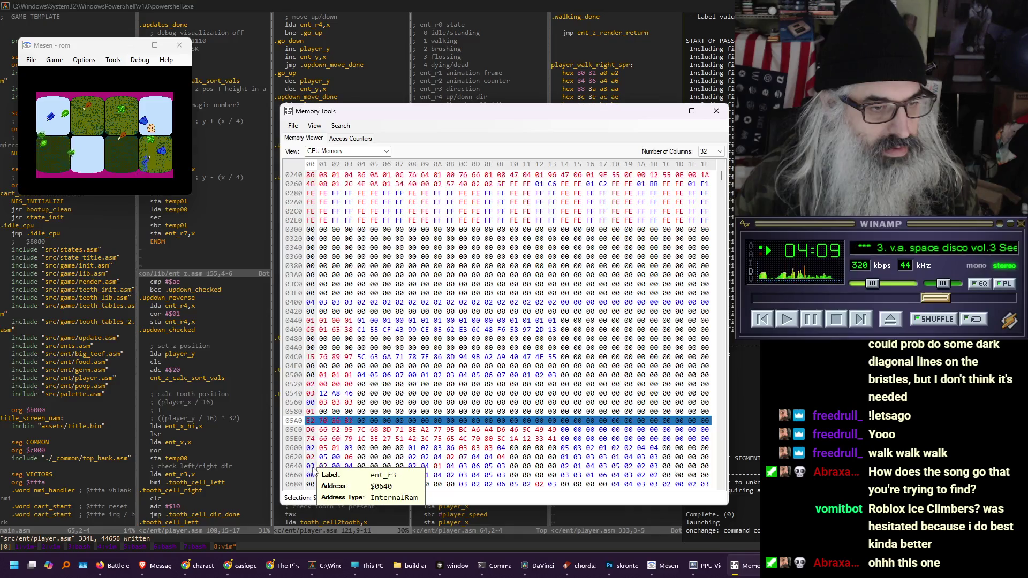
pyautogui.click(310, 466)
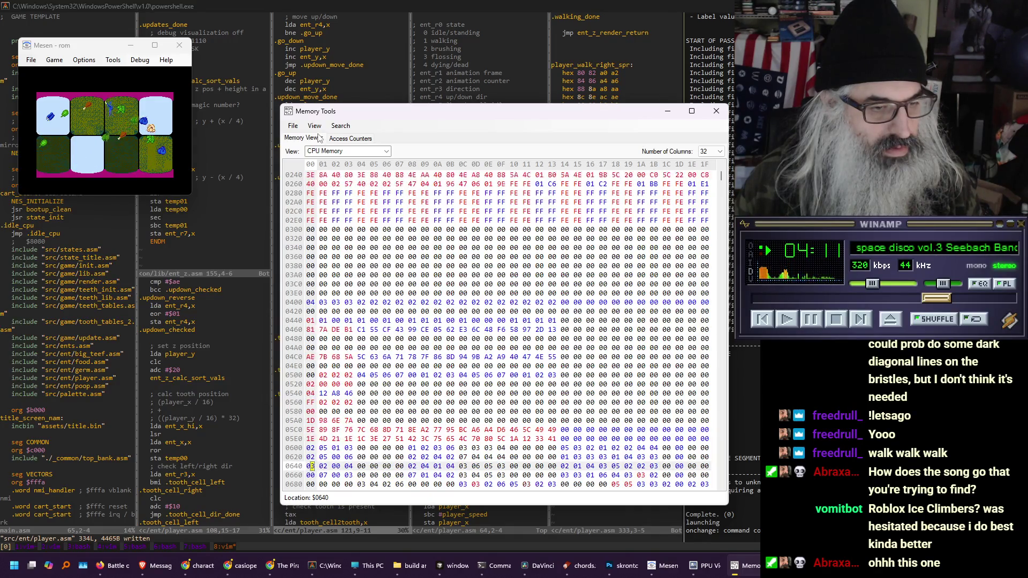
pyautogui.moveTo(379, 114)
pyautogui.mouseDown()
pyautogui.moveTo(359, 89)
pyautogui.moveTo(342, 85)
pyautogui.mouseUp()
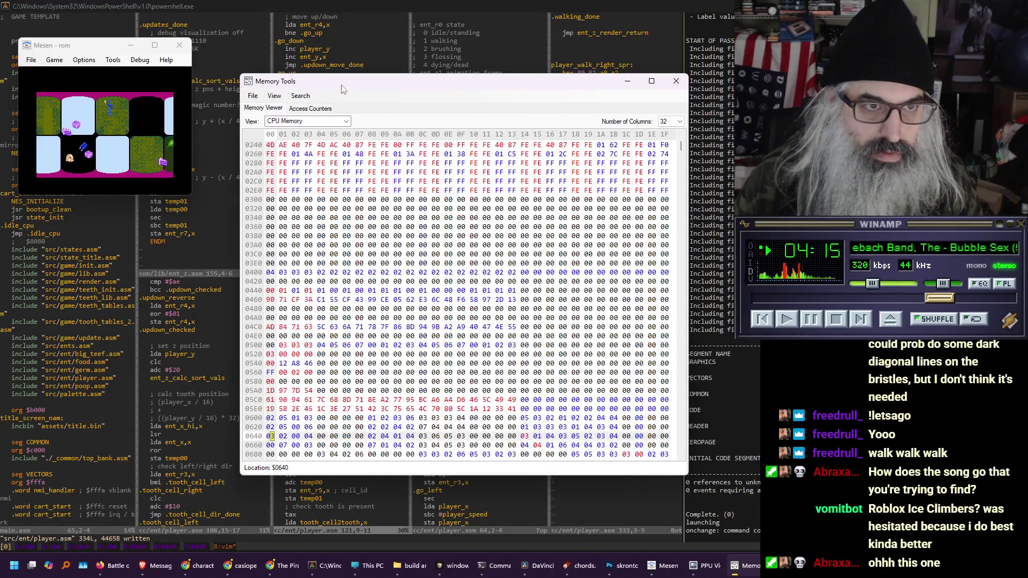
pyautogui.click(339, 49)
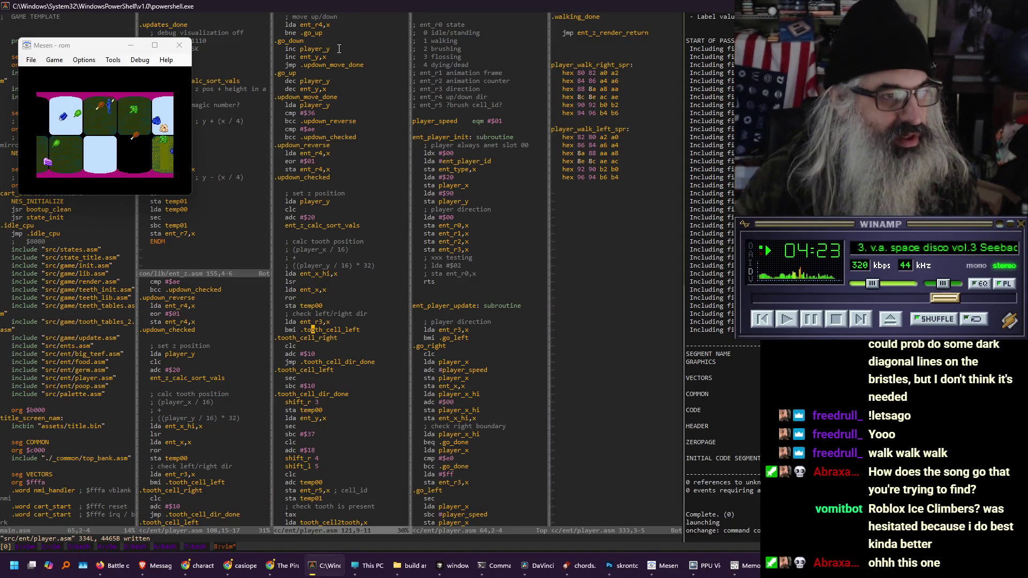
# Move to Vim's fourth pane and scroll player.asm up to the ent_player_render routine
pyautogui.hotkey('ctrl', 'w')
pyautogui.press('l')
pyautogui.hotkey('ctrl', 'f')
pyautogui.hotkey('ctrl', 'f')
pyautogui.hotkey('ctrl', 'f')
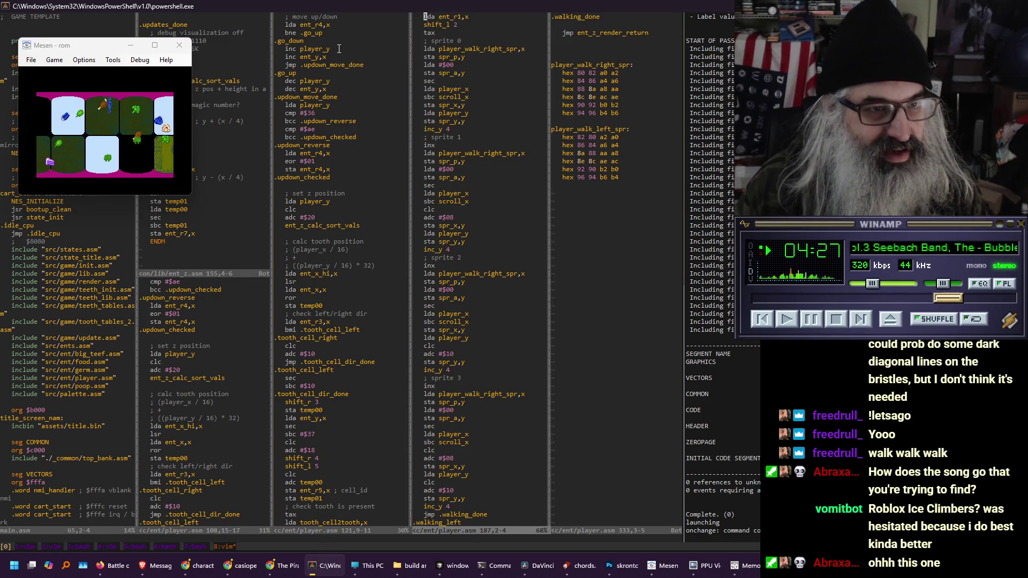
pyautogui.press('k')
pyautogui.press('k')
pyautogui.press('k')
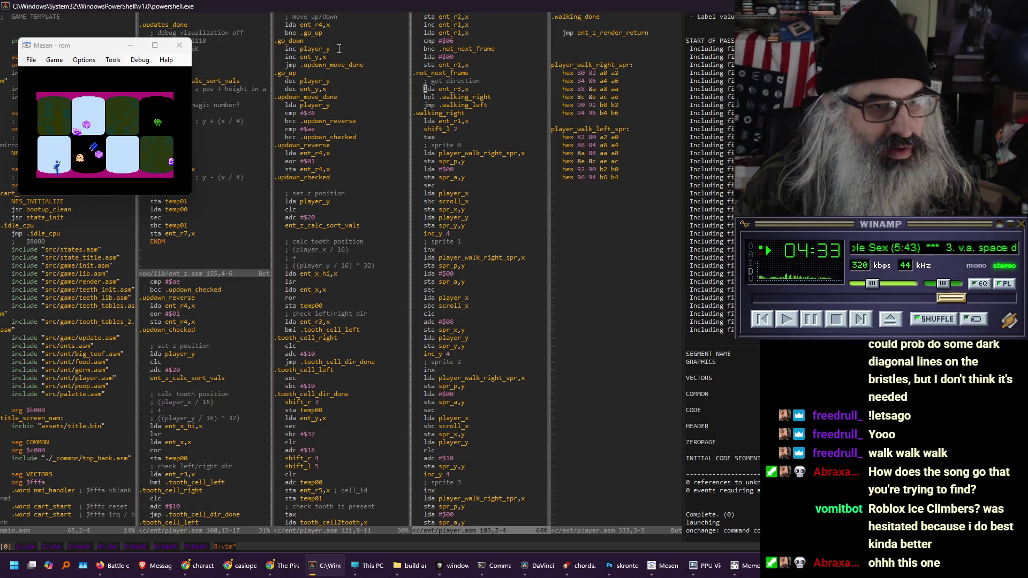
pyautogui.press('k')
pyautogui.press('k')
pyautogui.press('k')
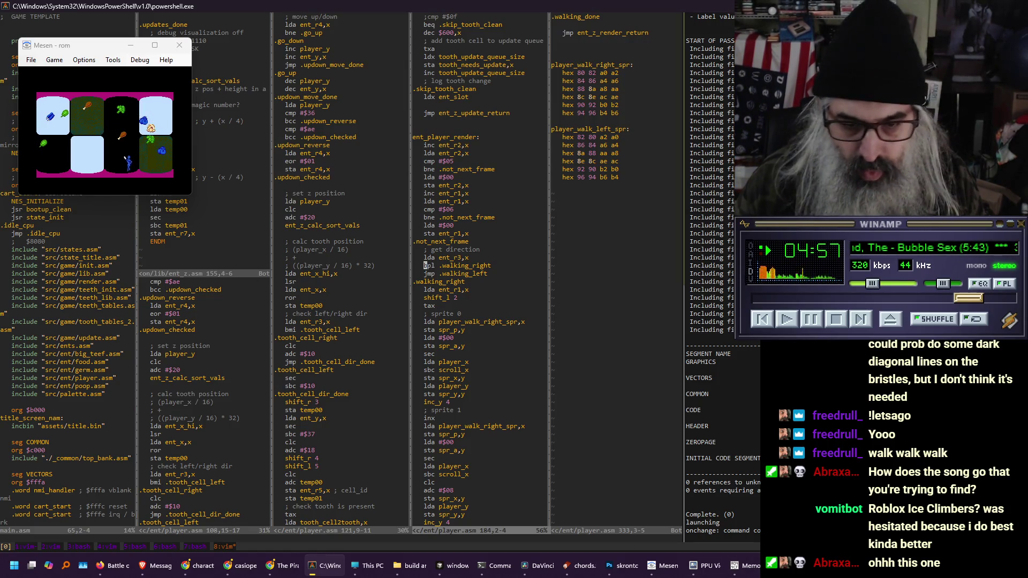
pyautogui.click(744, 566)
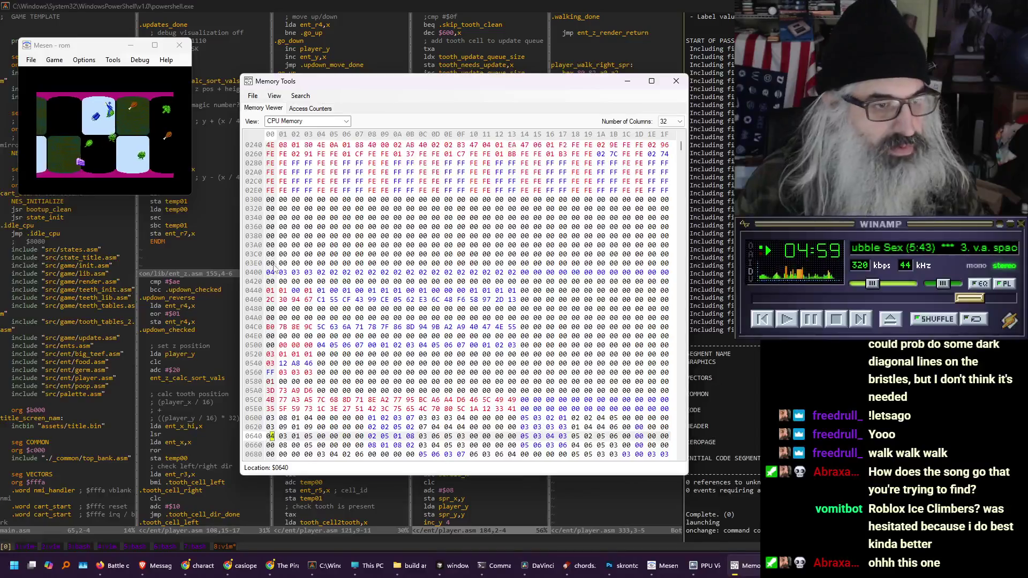
pyautogui.moveTo(271, 438)
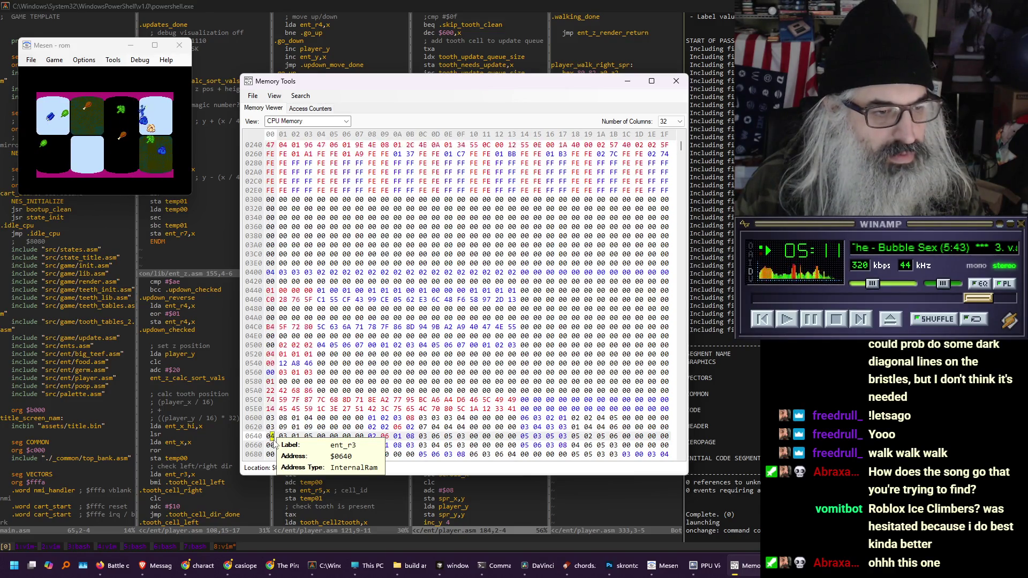
pyautogui.moveTo(271, 296)
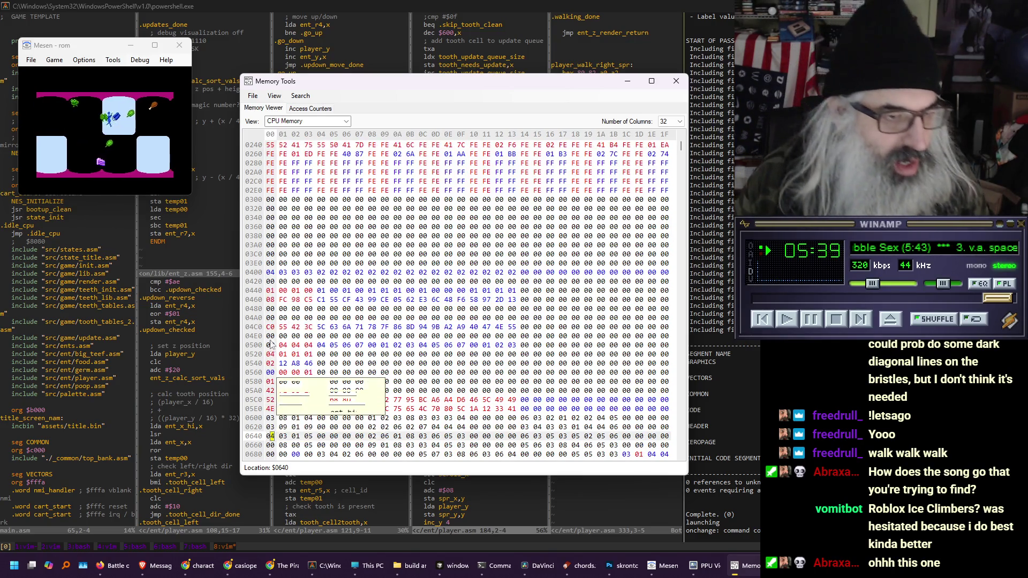
pyautogui.click(385, 44)
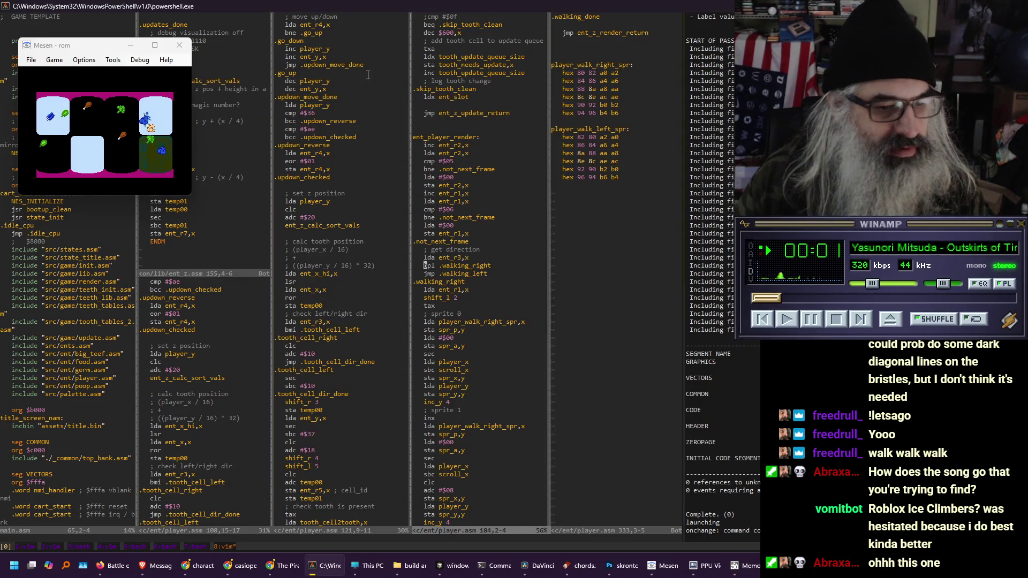
# Suspend Vim, list the folder with ls, and run node dasm2mlb.js chomp-champ/
pyautogui.hotkey('ctrl', 'z')
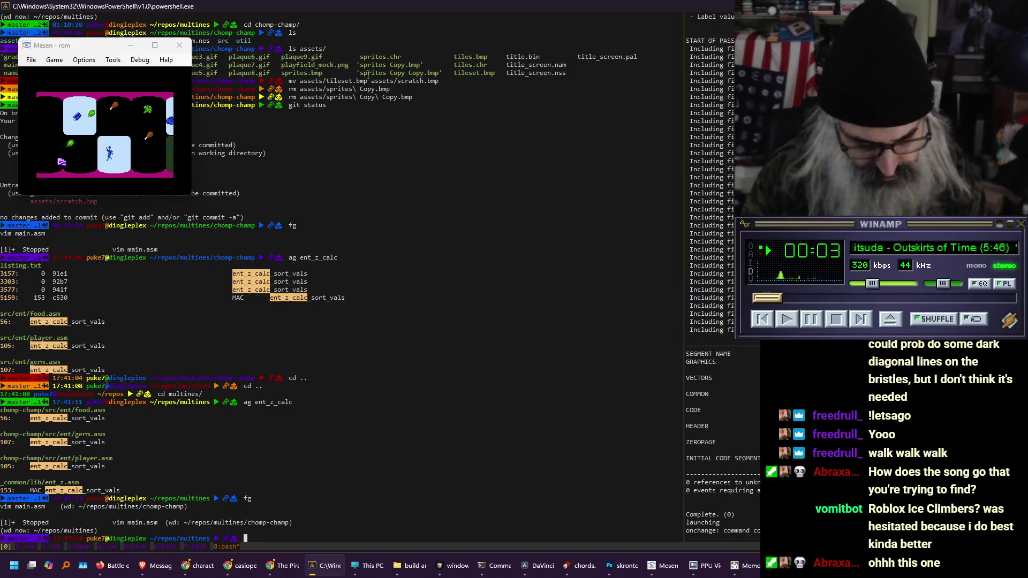
pyautogui.write('ls')
pyautogui.press('Return')
pyautogui.write('node dasm2mlb.js')
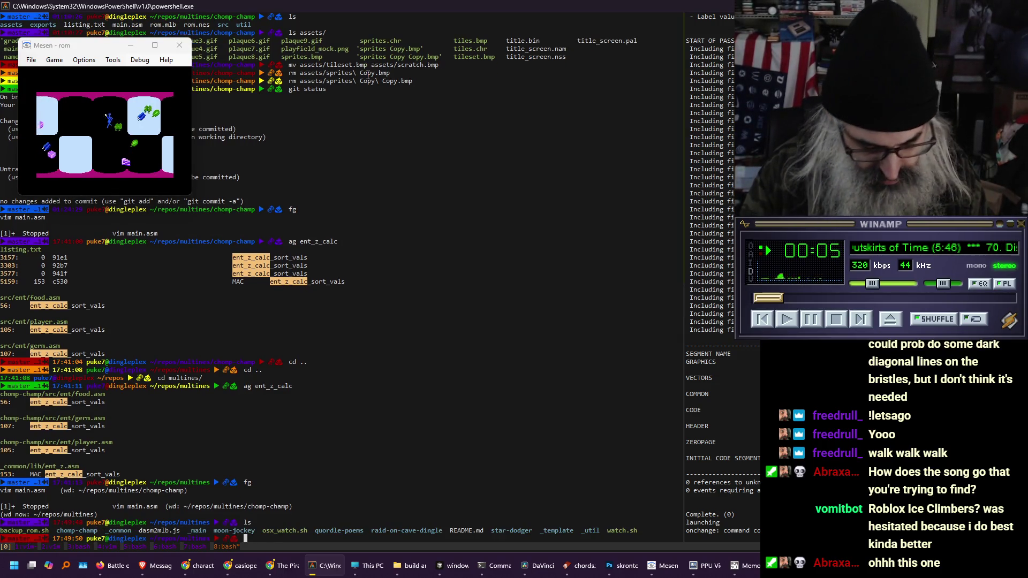
pyautogui.write(' ch')
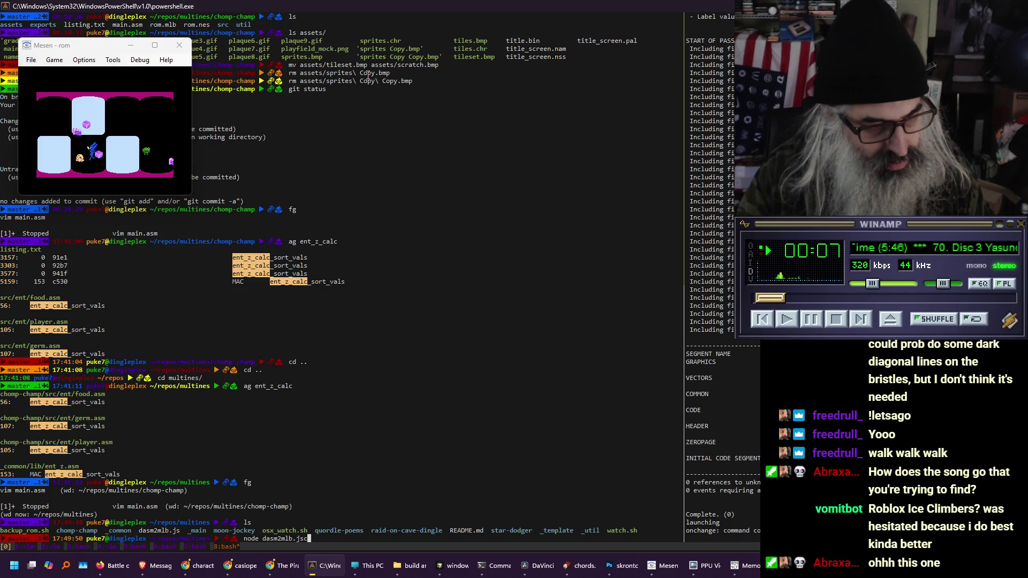
pyautogui.press('Tab')
pyautogui.press('Return')
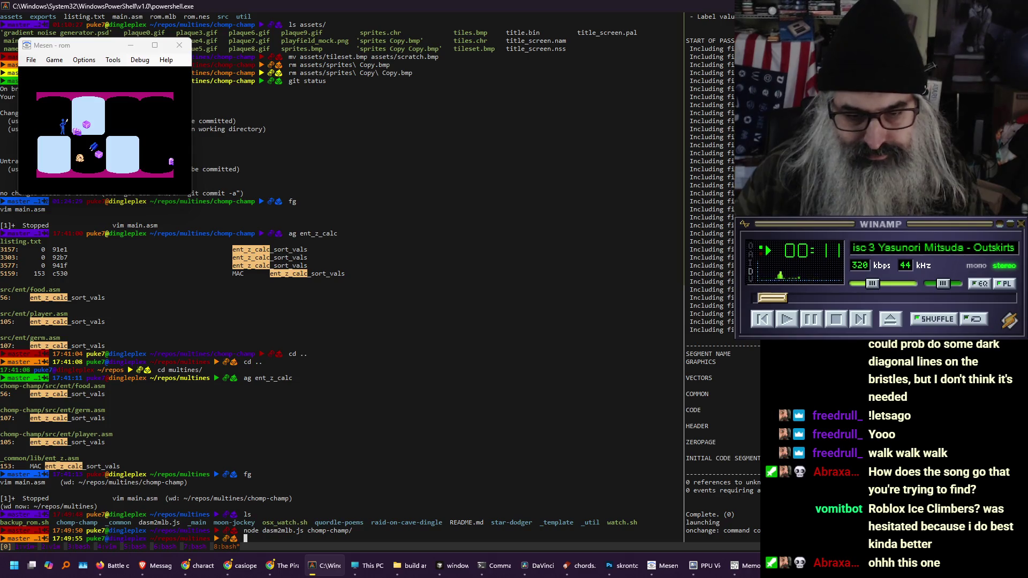
pyautogui.click(731, 562)
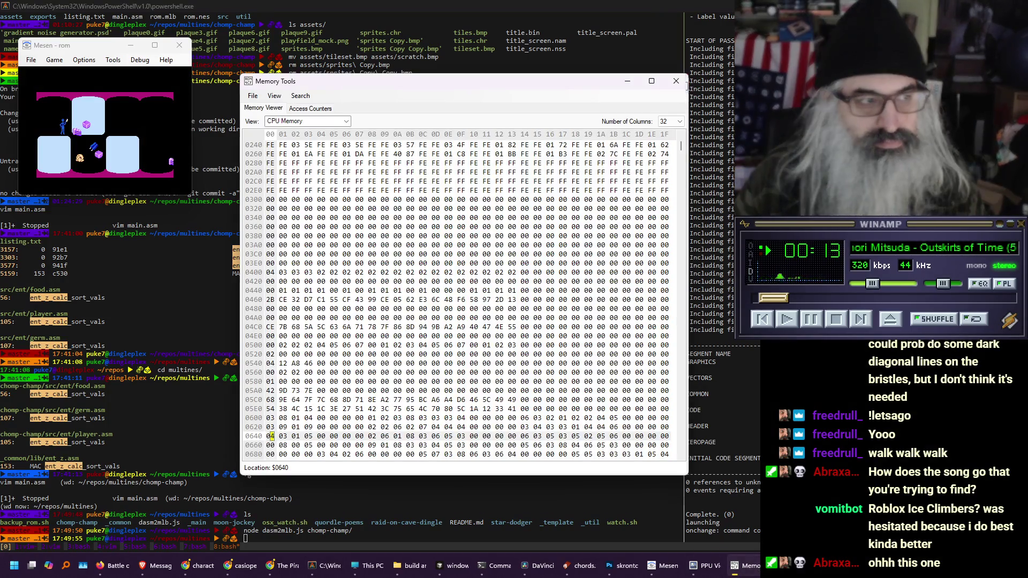
# Open Mesen's debugger and double-click a labelled variable to view its memory location
pyautogui.click(731, 562)
pyautogui.click(140, 60)
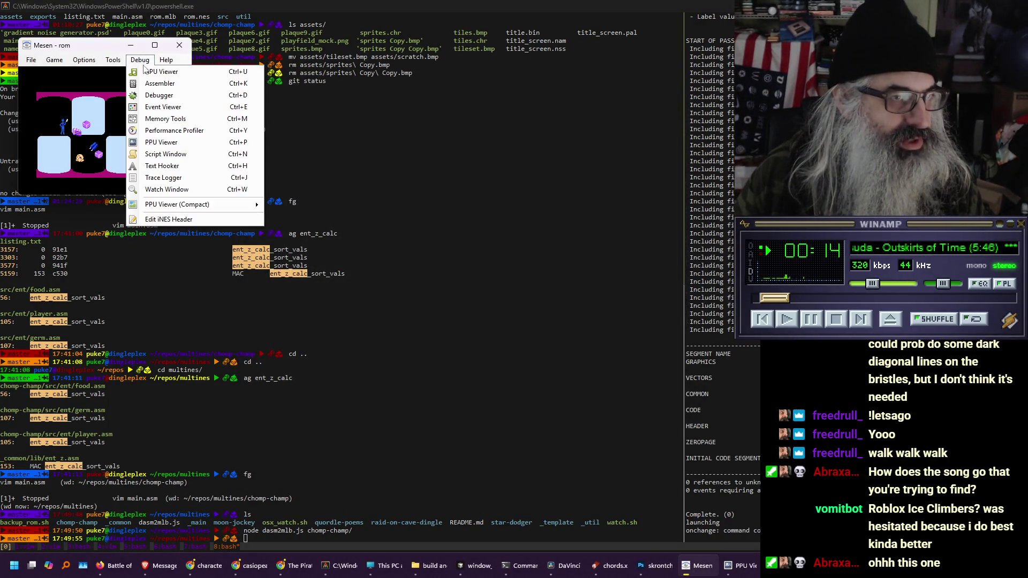
pyautogui.click(148, 96)
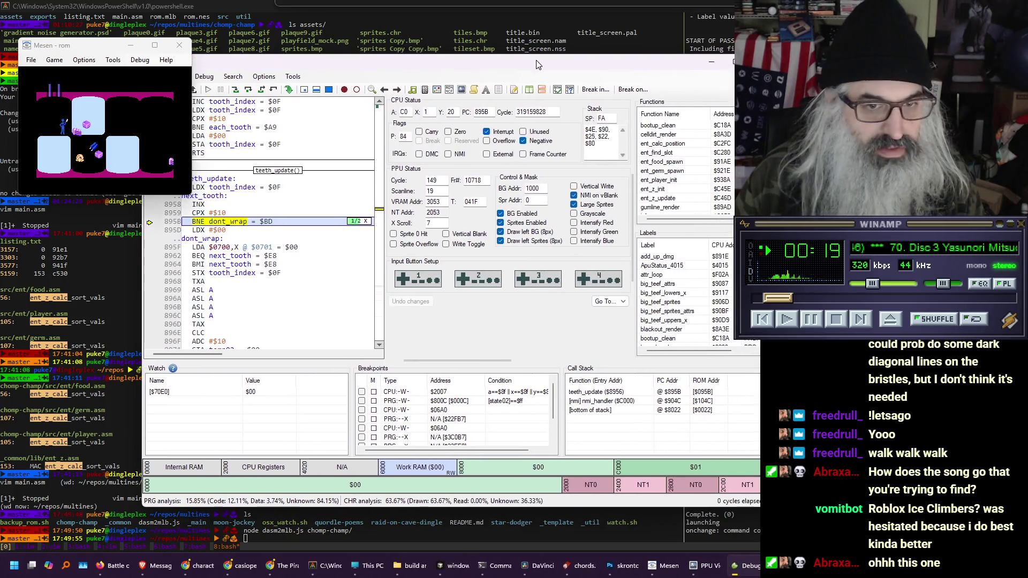
pyautogui.moveTo(538, 64); pyautogui.dragTo(479, 83)
pyautogui.scroll(-5, 596, 312)
pyautogui.scroll(-5, 596, 316)
pyautogui.doubleClick(597, 357)
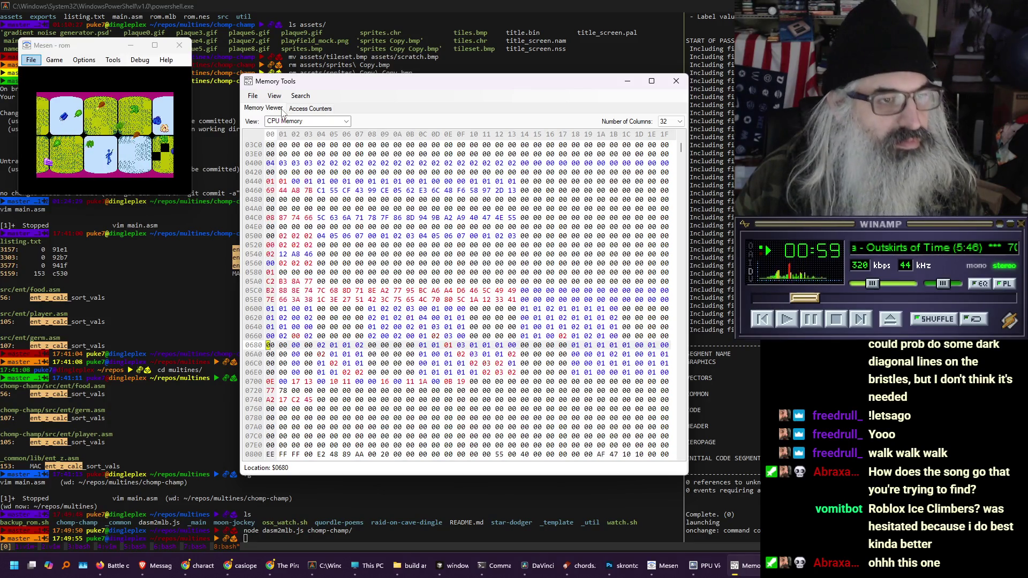
# Reopen the debugger, move it right, and browse the Labels list to select dont_despawn
pyautogui.click(140, 60)
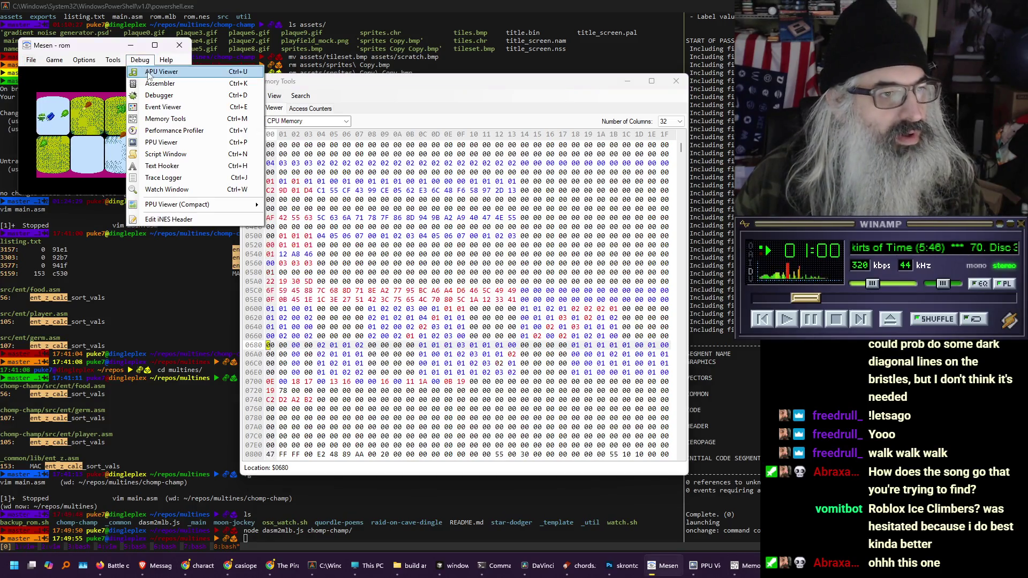
pyautogui.click(159, 98)
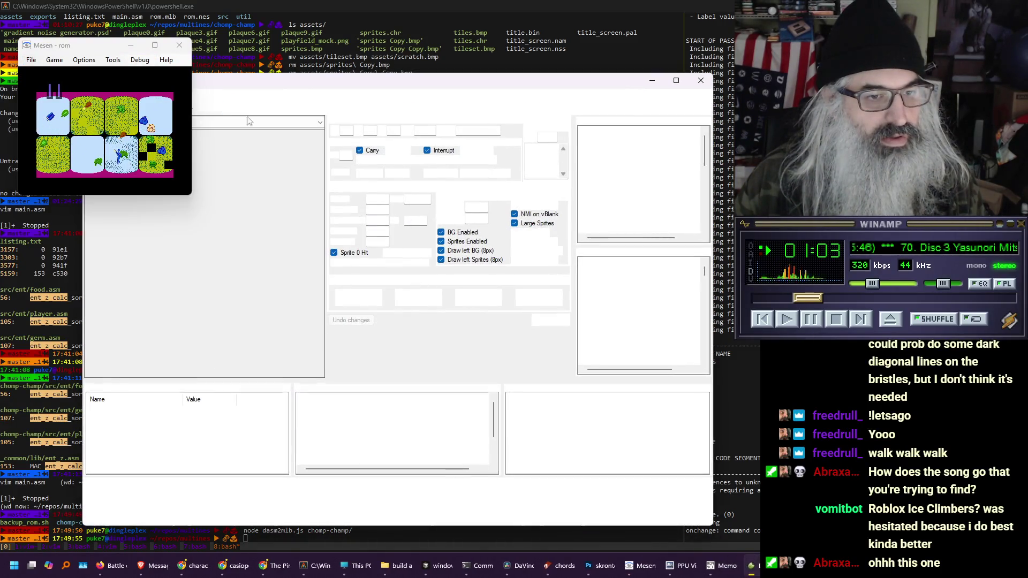
pyautogui.moveTo(428, 84); pyautogui.dragTo(512, 83)
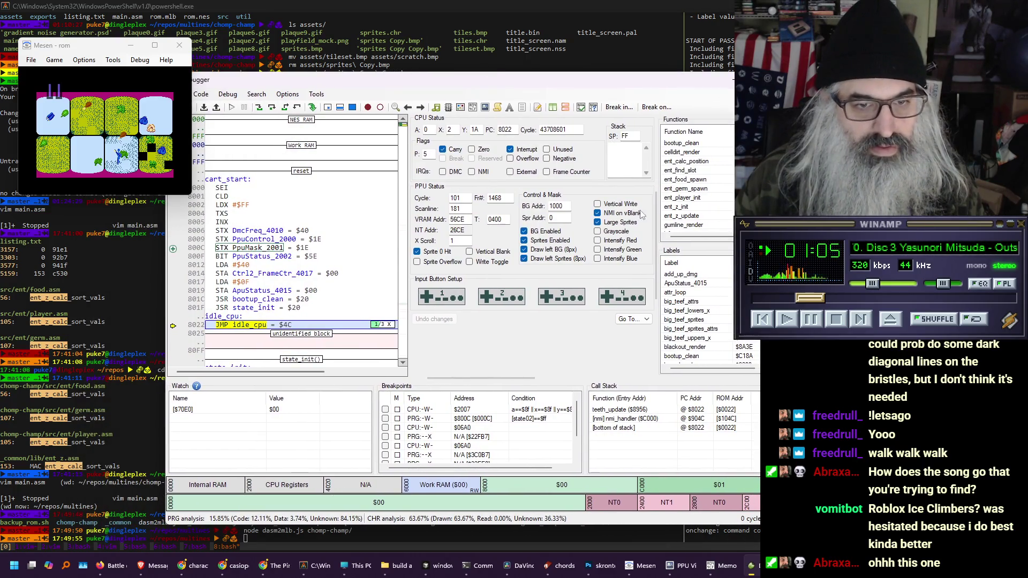
pyautogui.scroll(-10, 696, 316)
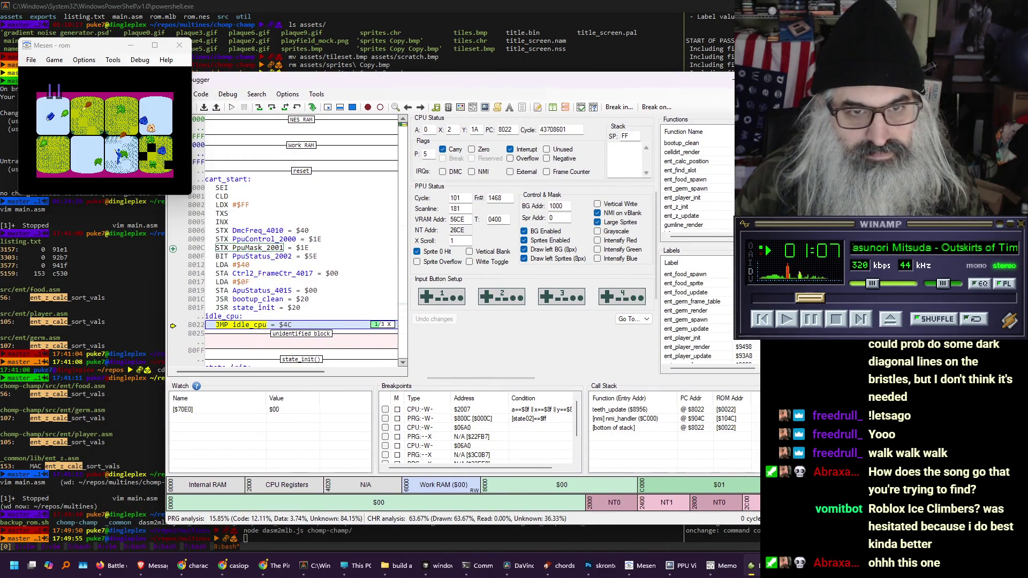
pyautogui.scroll(-5, 696, 316)
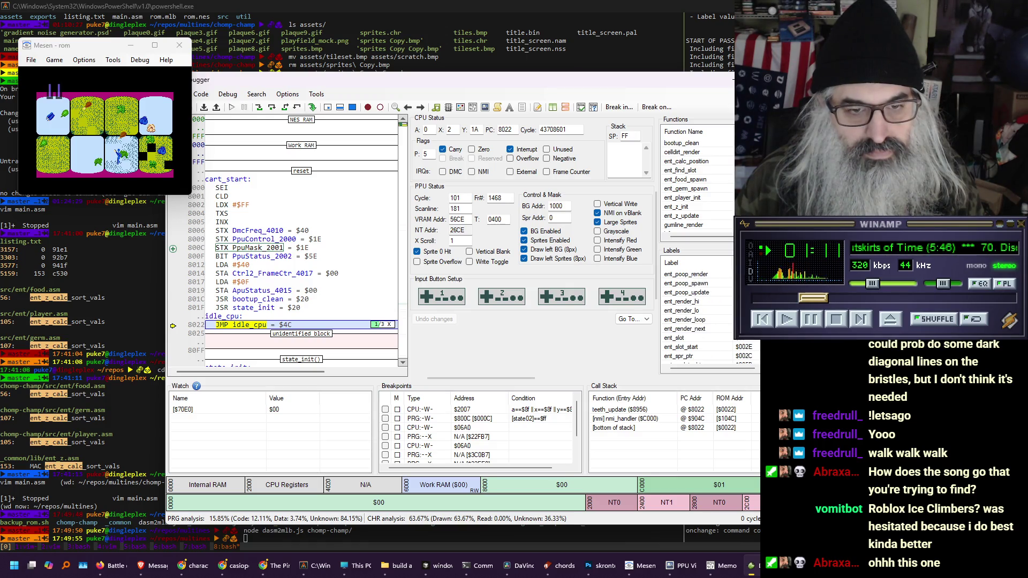
pyautogui.scroll(-5, 696, 316)
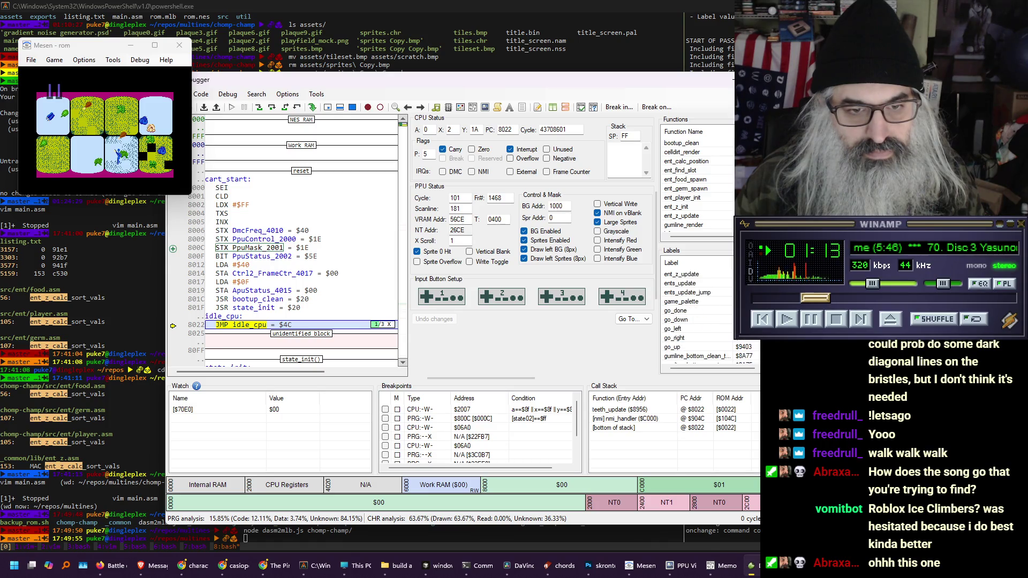
pyautogui.scroll(5, 695, 311)
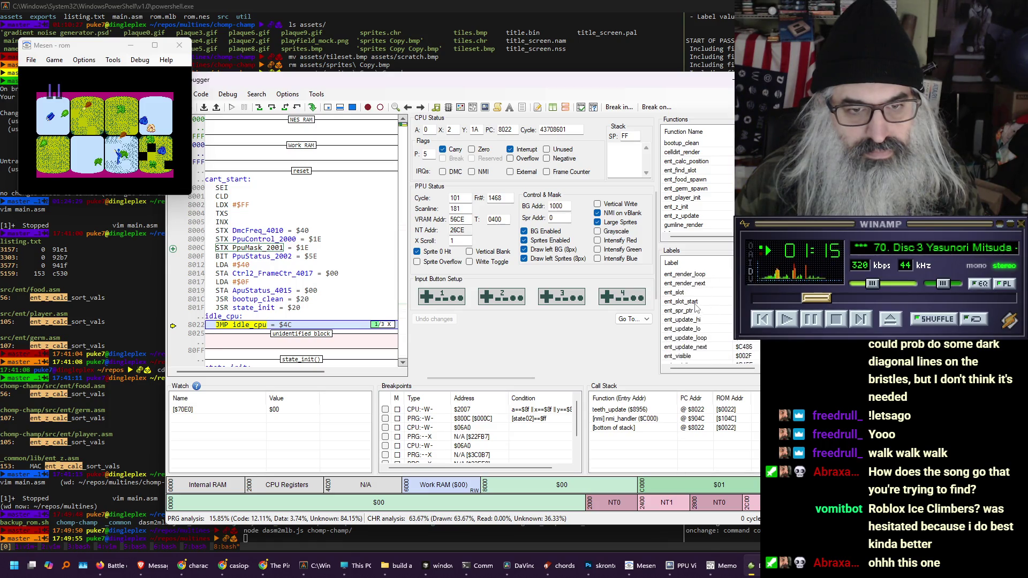
pyautogui.scroll(-5, 696, 309)
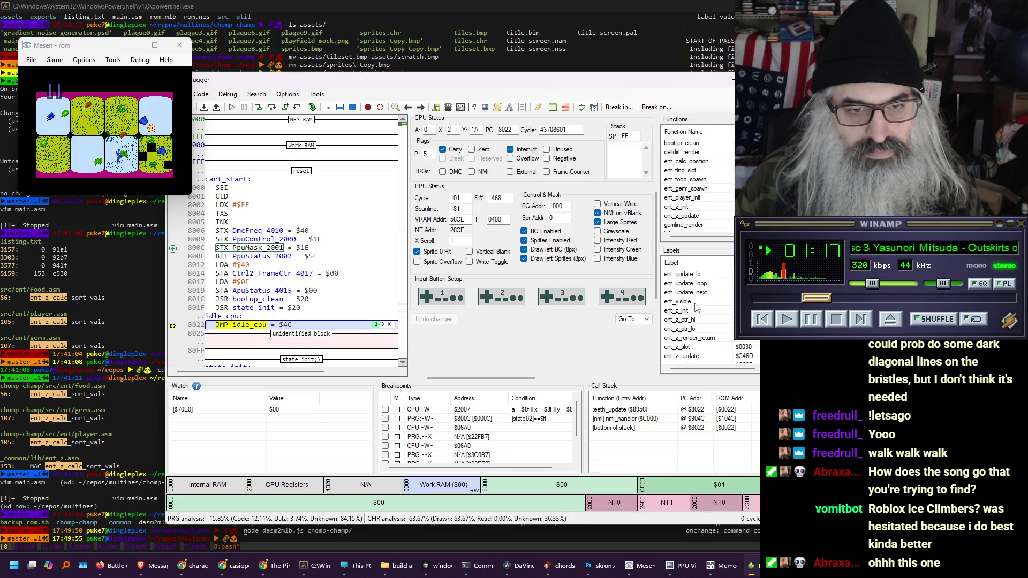
pyautogui.scroll(4, 697, 305)
pyautogui.scroll(2, 698, 303)
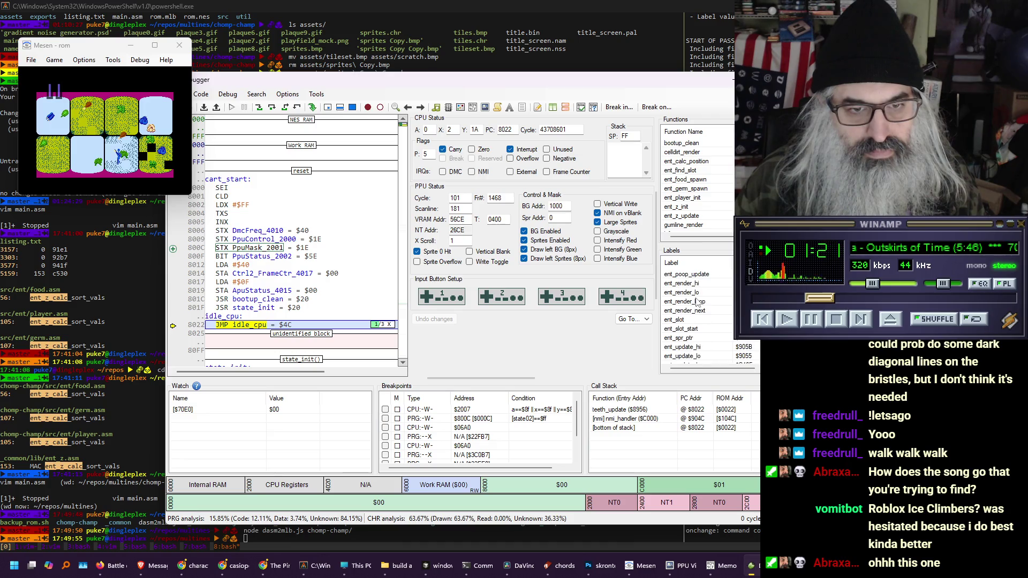
pyautogui.scroll(5, 697, 303)
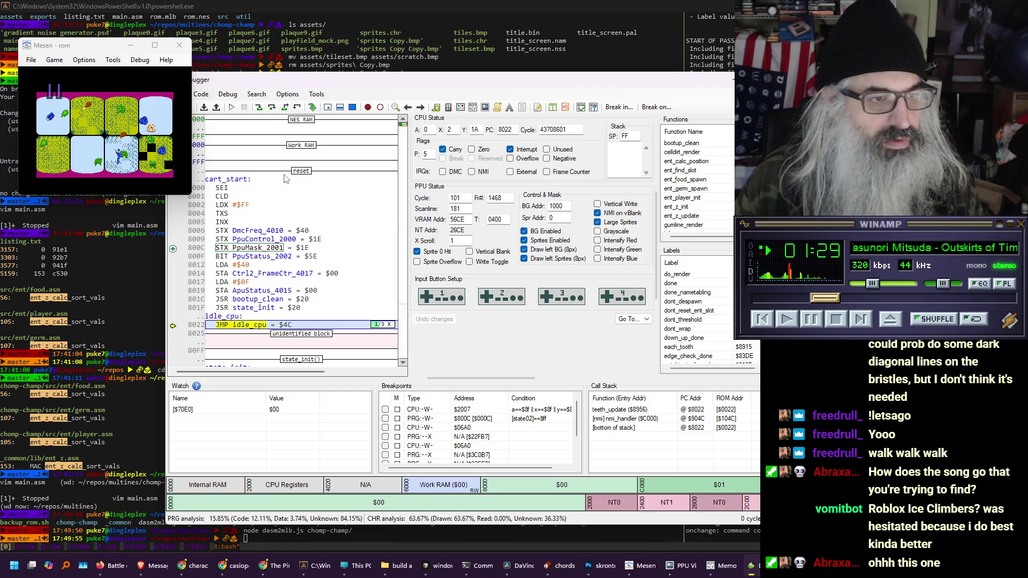
pyautogui.click(683, 301)
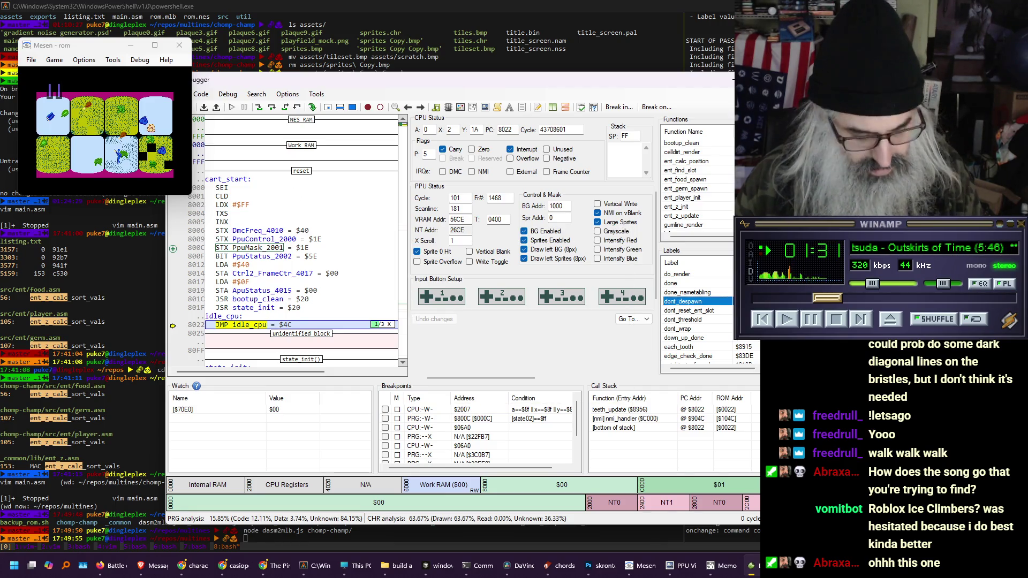
# Search the disassembly for ent_r3 and ent_r0, then close the search bar and the debugger
pyautogui.hotkey('ctrl', 'f')
pyautogui.write('ent')
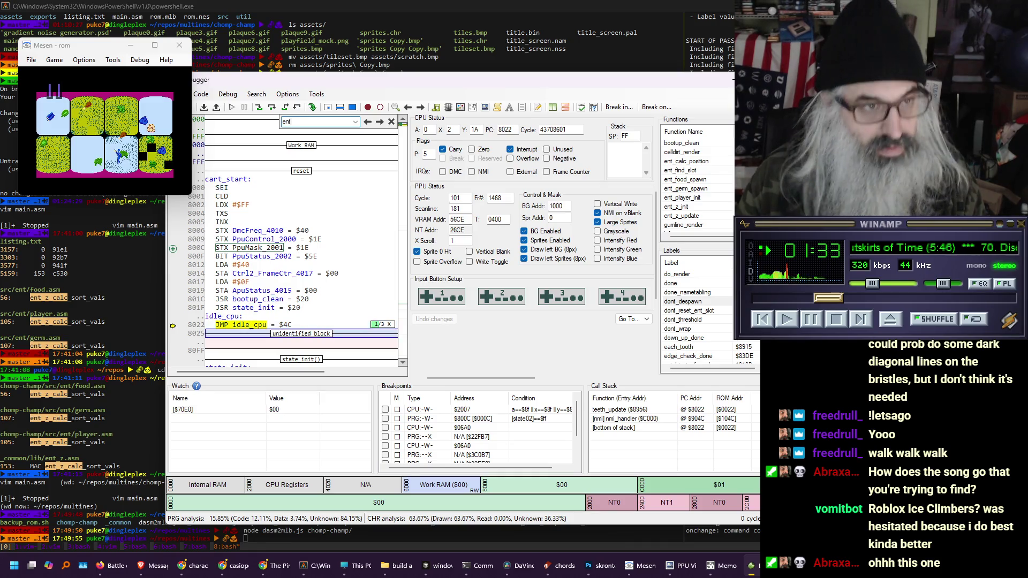
pyautogui.write('_')
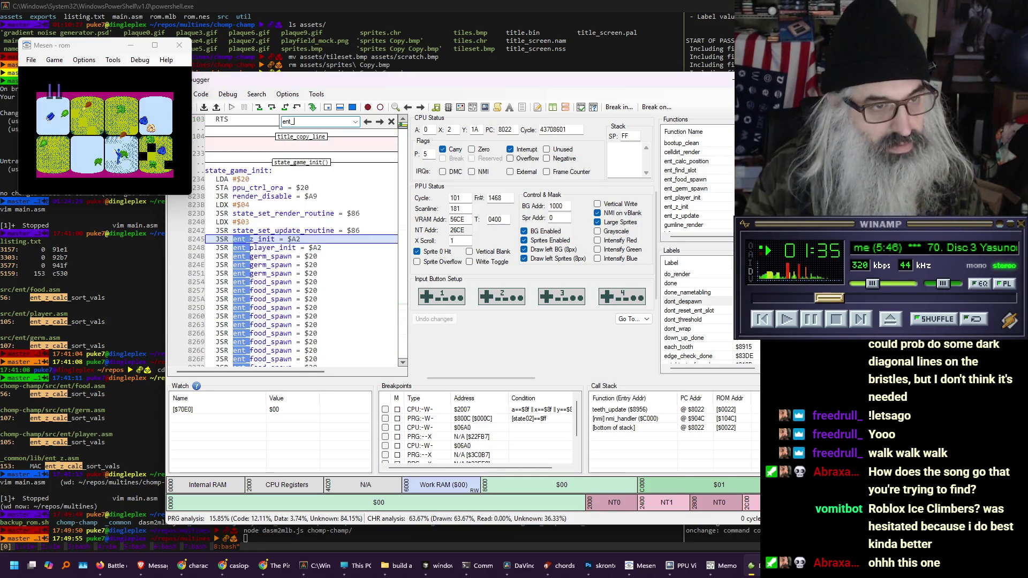
pyautogui.write('r')
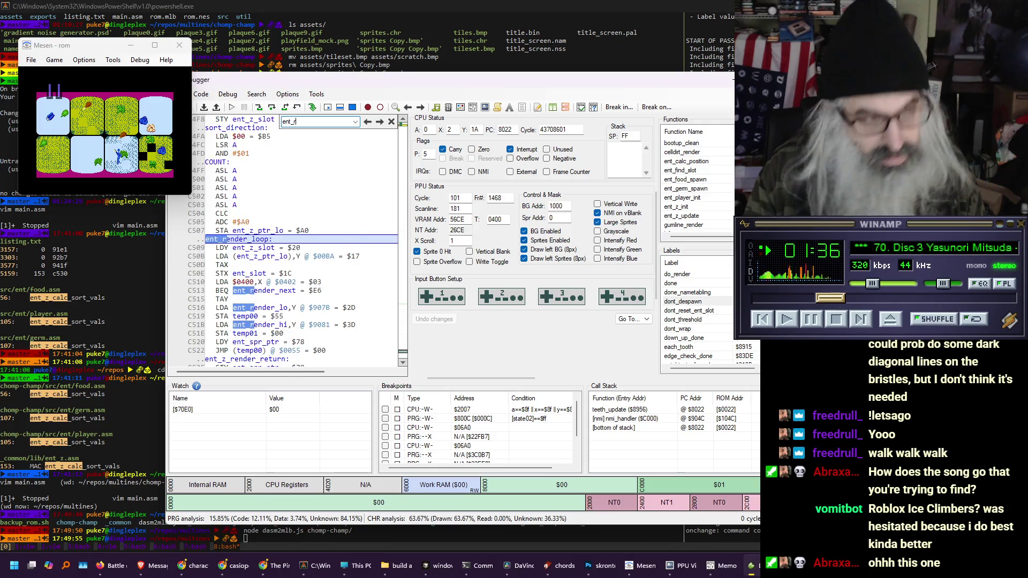
pyautogui.write('3')
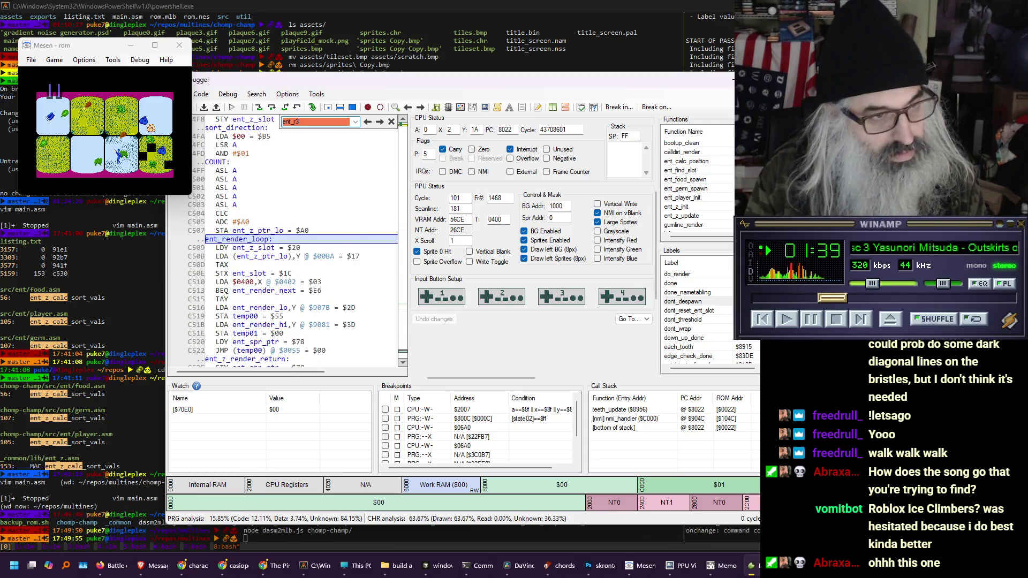
pyautogui.press('BackSpace')
pyautogui.write('0')
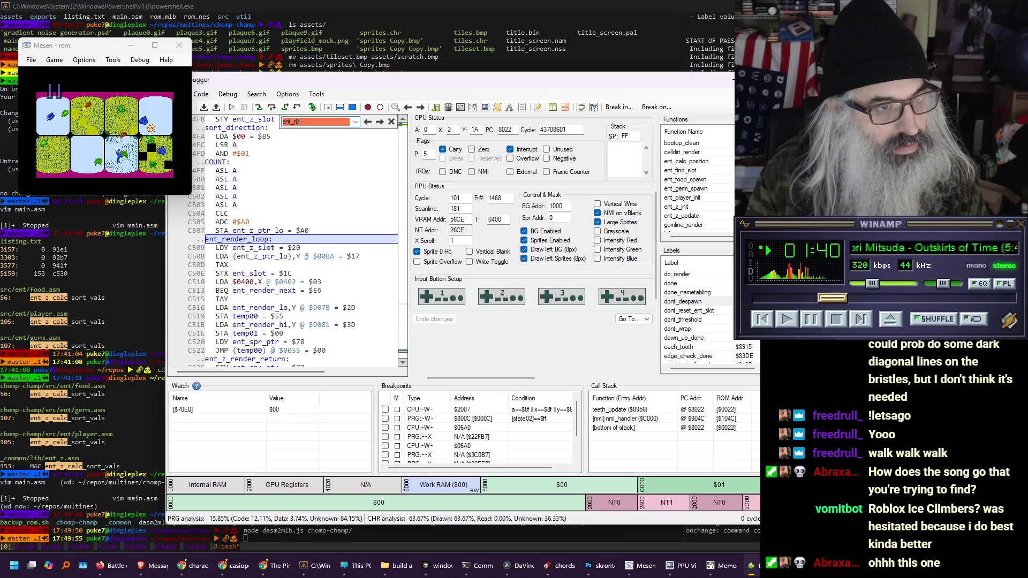
pyautogui.press('BackSpace')
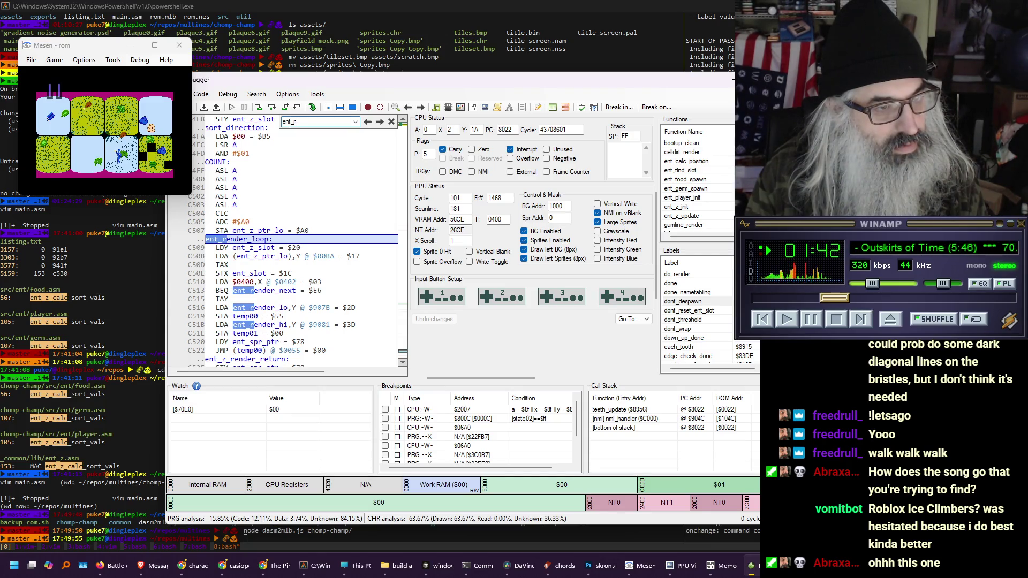
pyautogui.write('0')
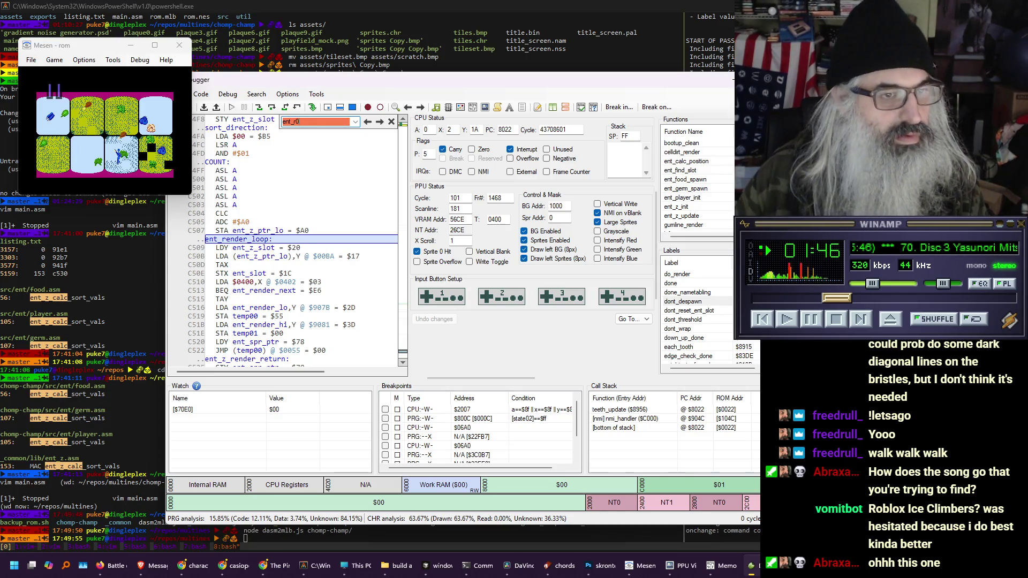
pyautogui.click(392, 122)
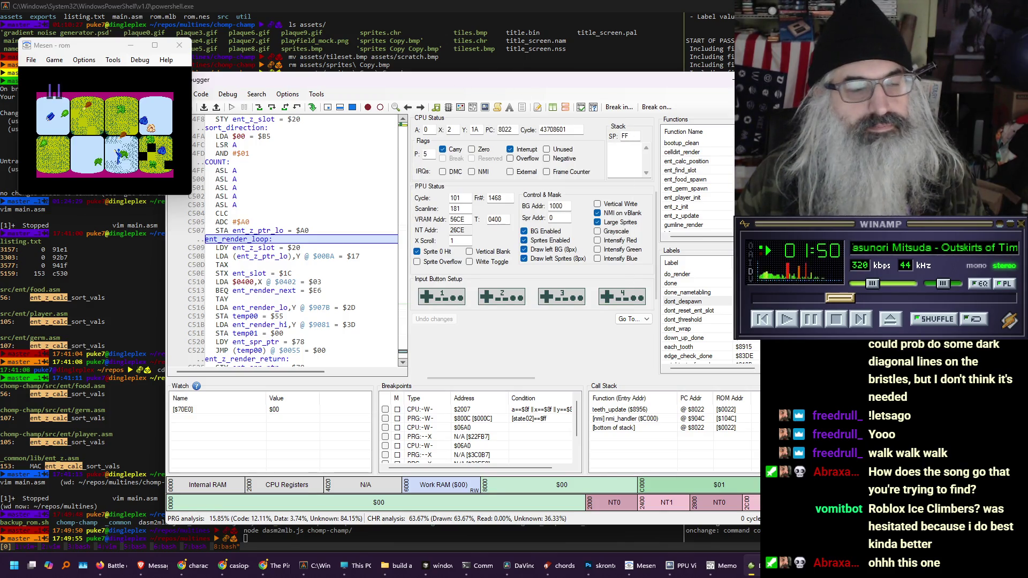
pyautogui.click(749, 79)
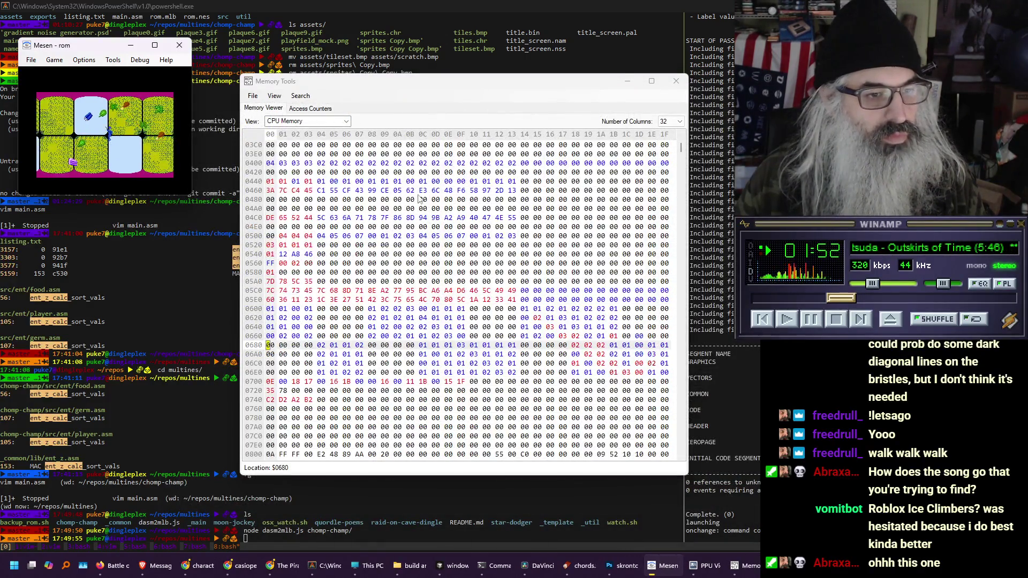
# Close Memory Tools and resume Vim with fg, browsing the player source folder
pyautogui.click(676, 81)
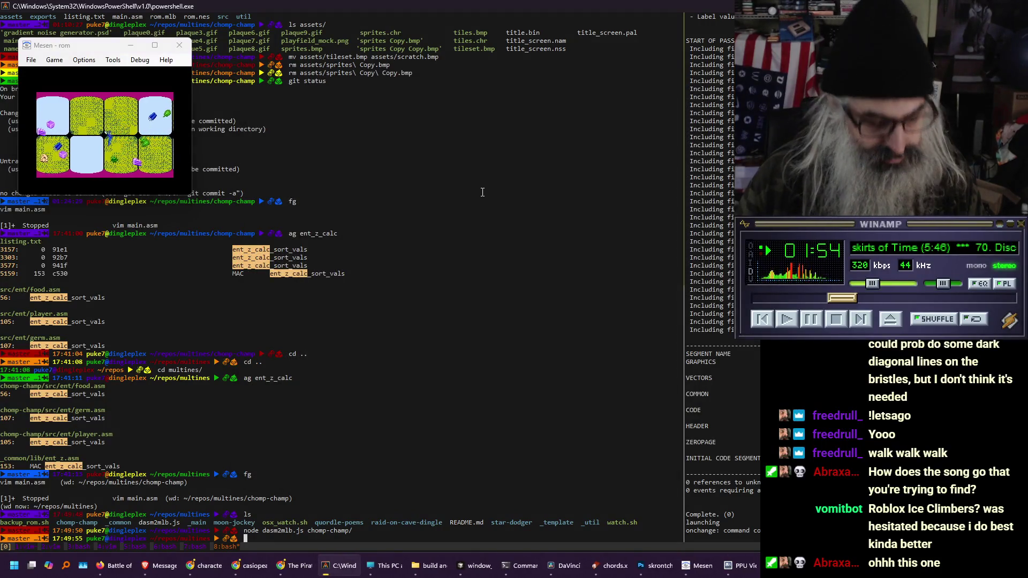
pyautogui.write('fg')
pyautogui.press('Return')
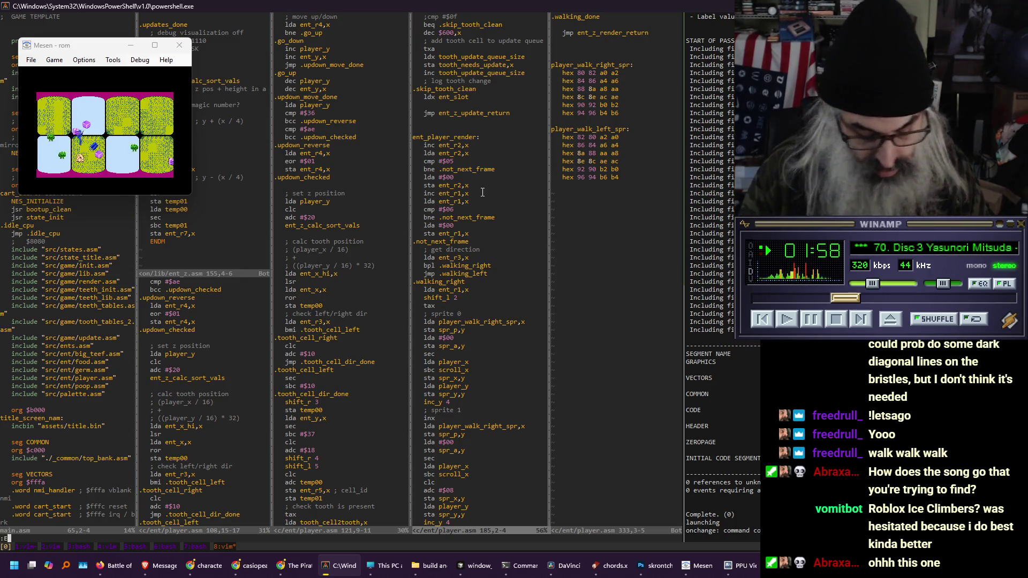
pyautogui.press('Return')
pyautogui.press('Return')
pyautogui.press('j')
pyautogui.press('j')
pyautogui.press('Return')
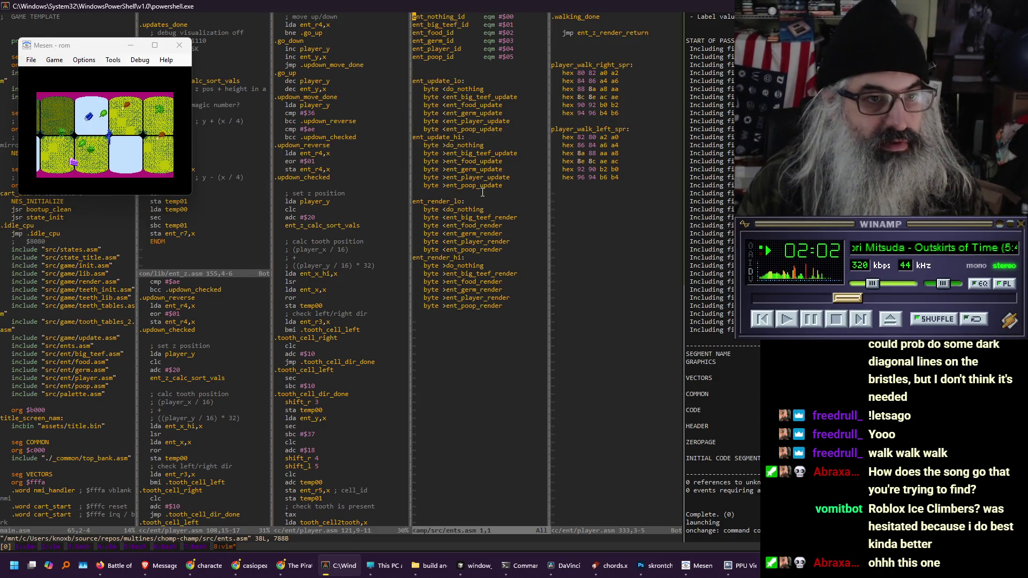
# Use :E to navigate up to multines and open _common/lib/ent.asm
pyautogui.write(':E')
pyautogui.press('Return')
pyautogui.press('-')
pyautogui.press('-')
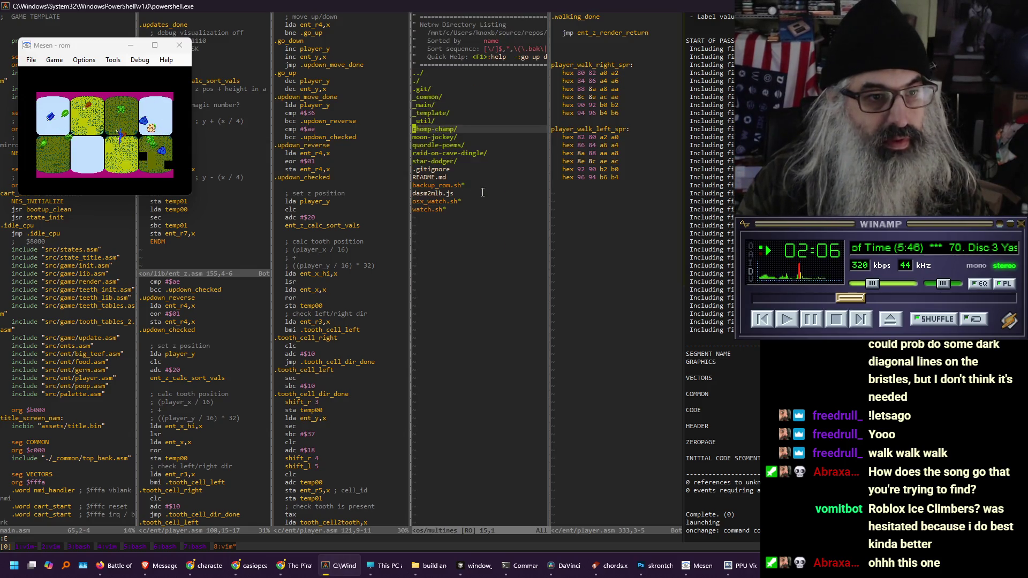
pyautogui.press('k')
pyautogui.press('k')
pyautogui.press('k')
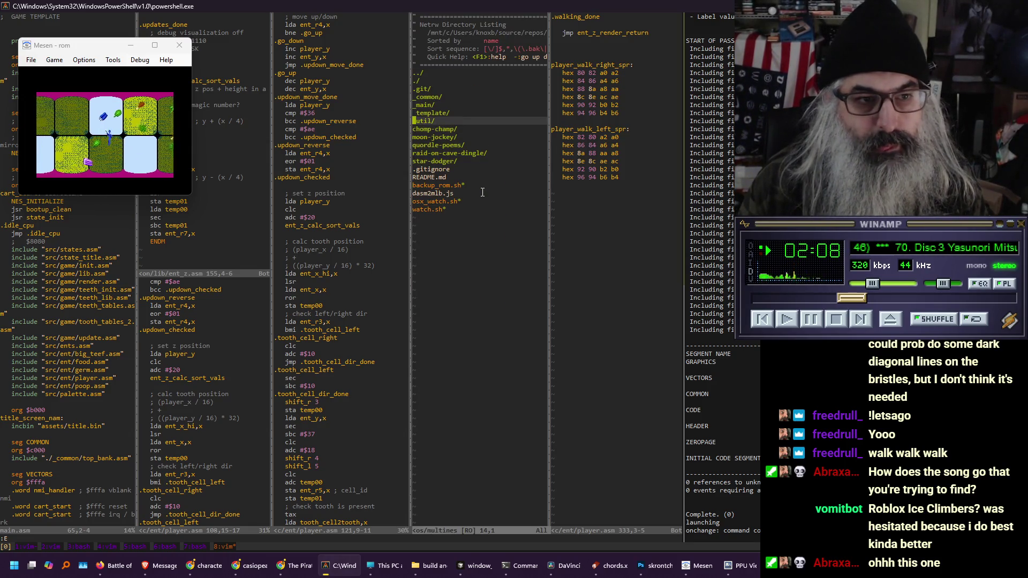
pyautogui.press('Return')
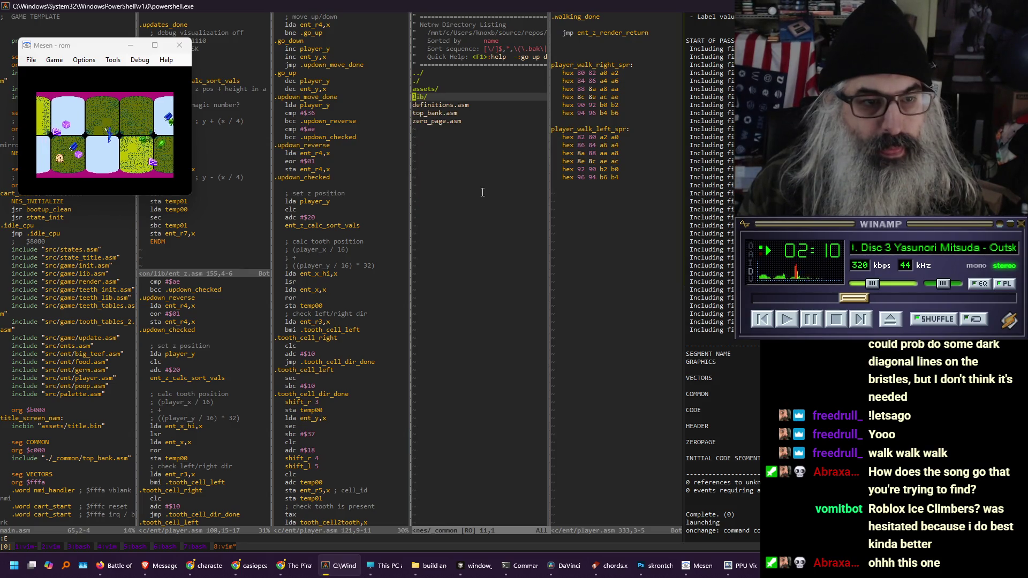
pyautogui.press('Return')
pyautogui.press('j')
pyautogui.press('Return')
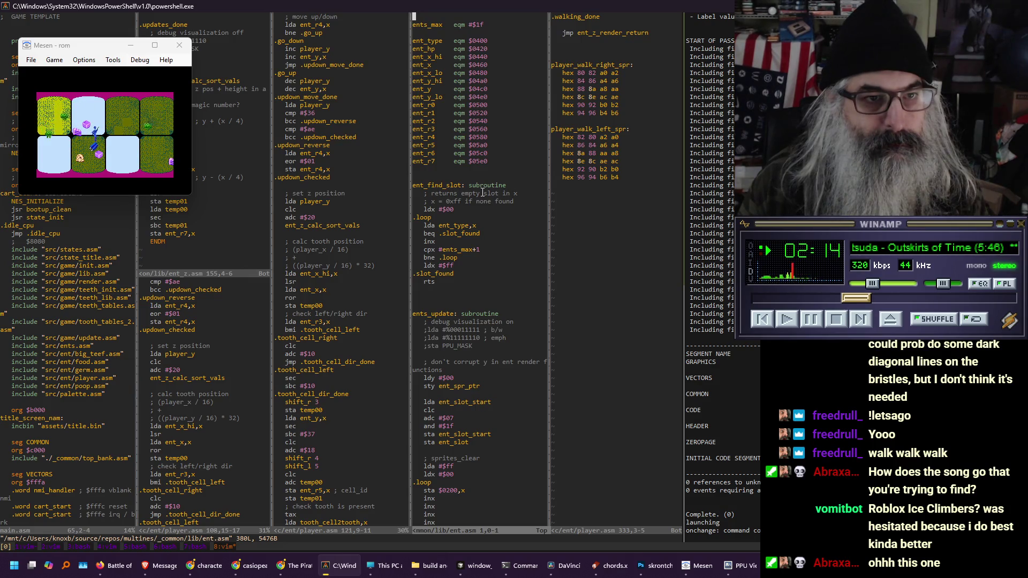
# Browse with :E into orange_island/src/states/shmup and open its ents.asm
pyautogui.press('j')
pyautogui.press('j')
pyautogui.press('j')
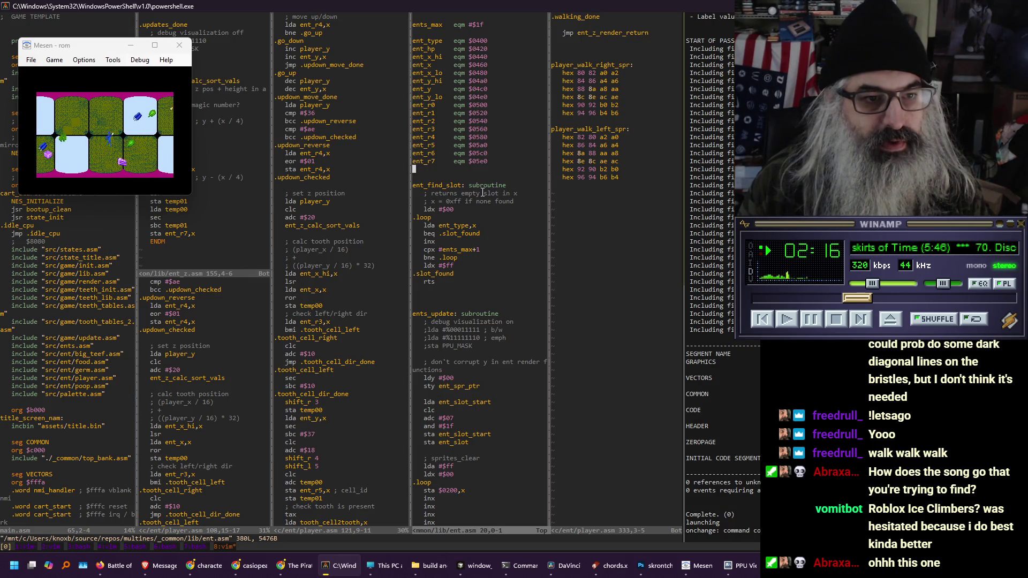
pyautogui.press('k')
pyautogui.press('k')
pyautogui.press('k')
pyautogui.write(':E')
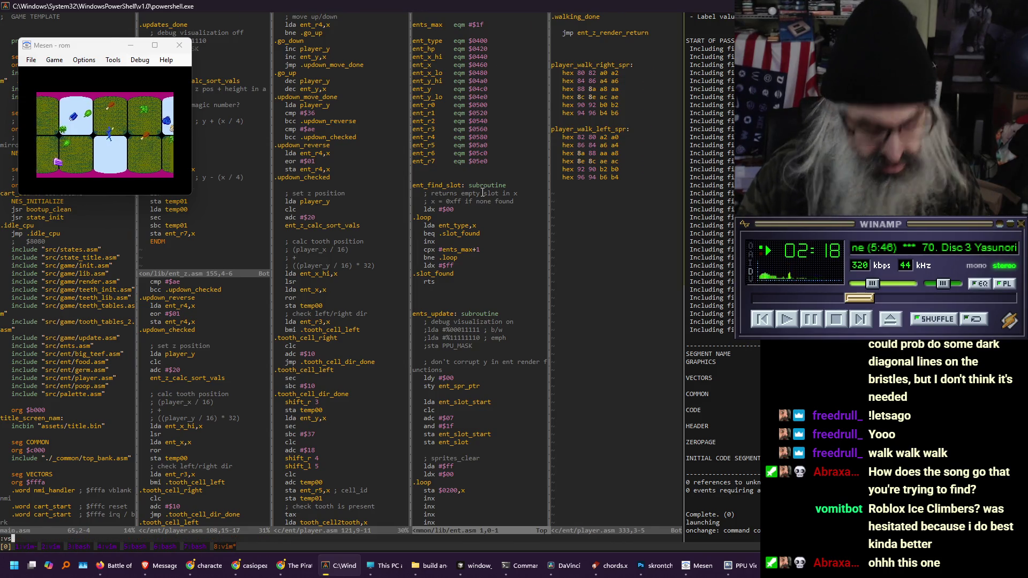
pyautogui.press('Return')
pyautogui.press('-')
pyautogui.press('-')
pyautogui.press('-')
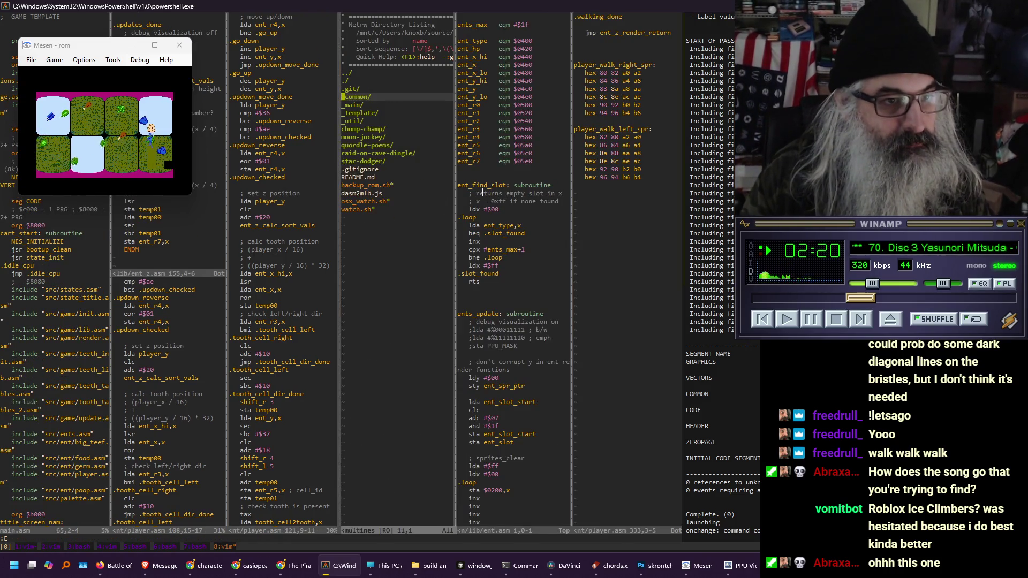
pyautogui.press('j')
pyautogui.press('j')
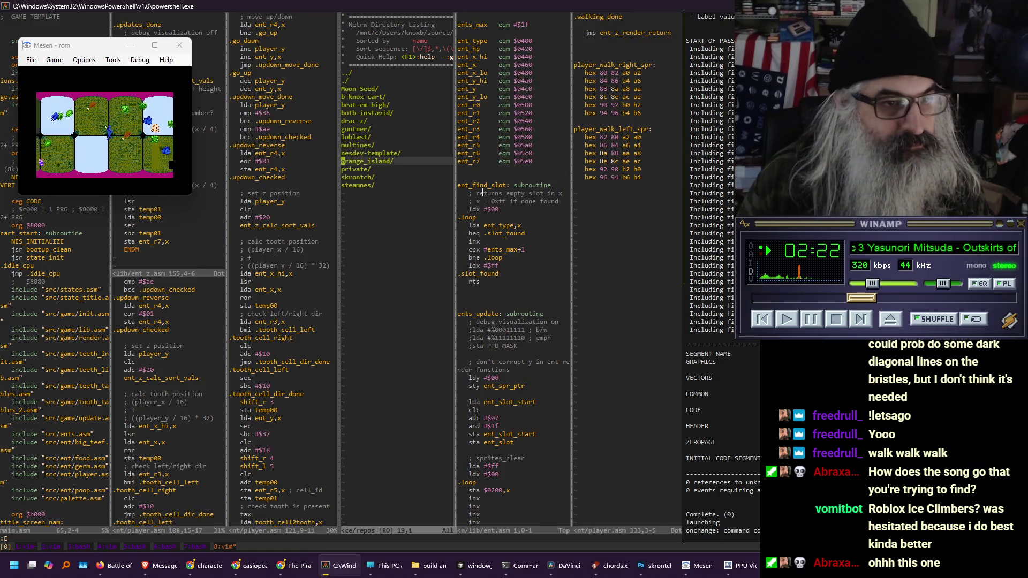
pyautogui.press('Return')
pyautogui.press('k')
pyautogui.press('k')
pyautogui.press('k')
pyautogui.press('Return')
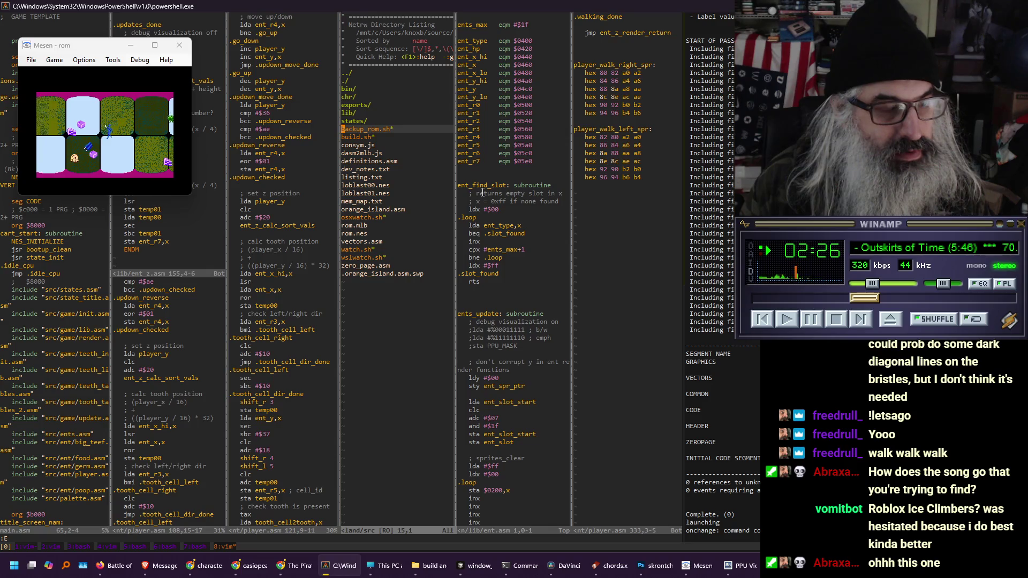
pyautogui.press('k')
pyautogui.press('Return')
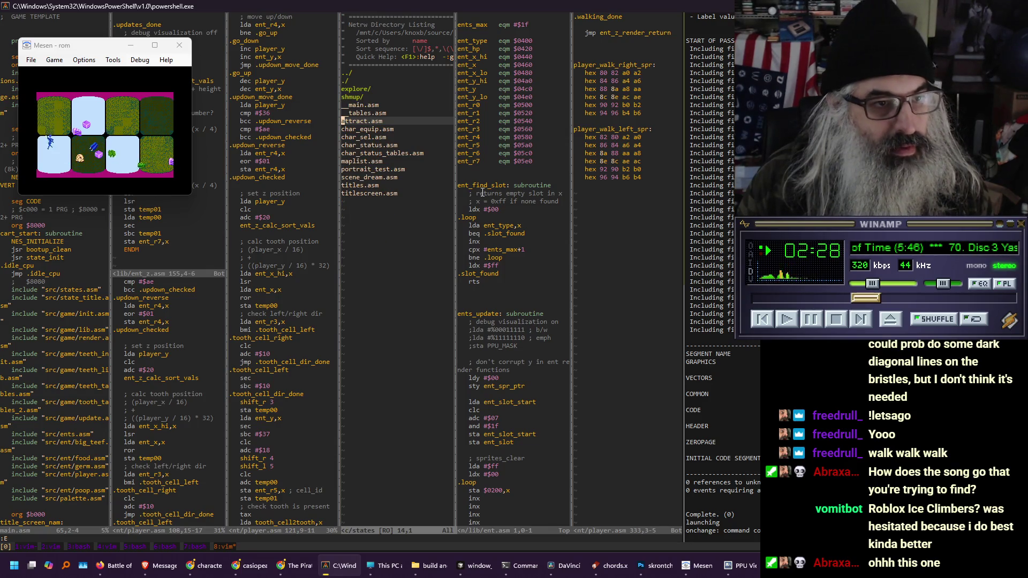
pyautogui.press('k')
pyautogui.press('k')
pyautogui.press('k')
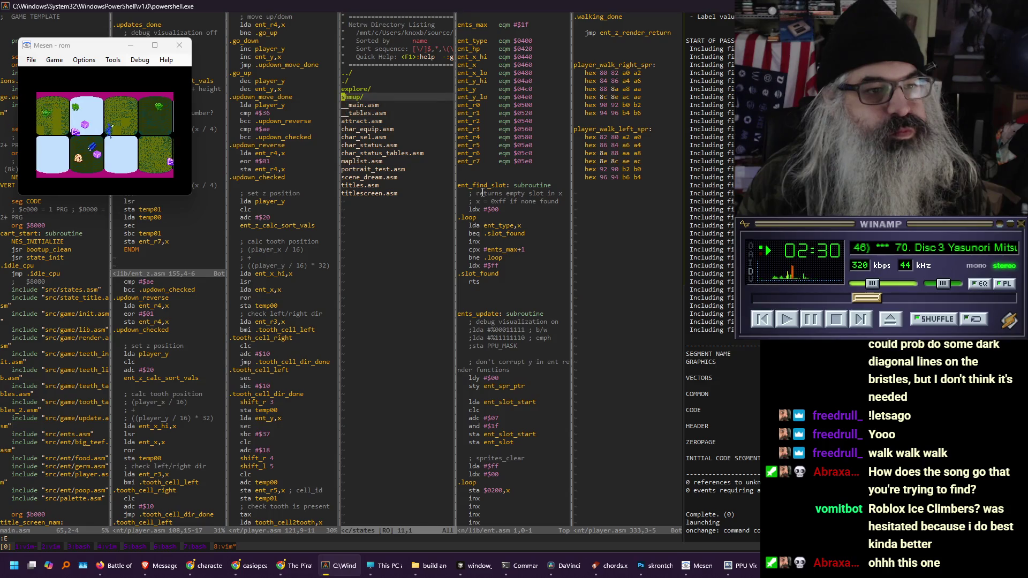
pyautogui.press('Return')
pyautogui.press('j')
pyautogui.press('j')
pyautogui.press('j')
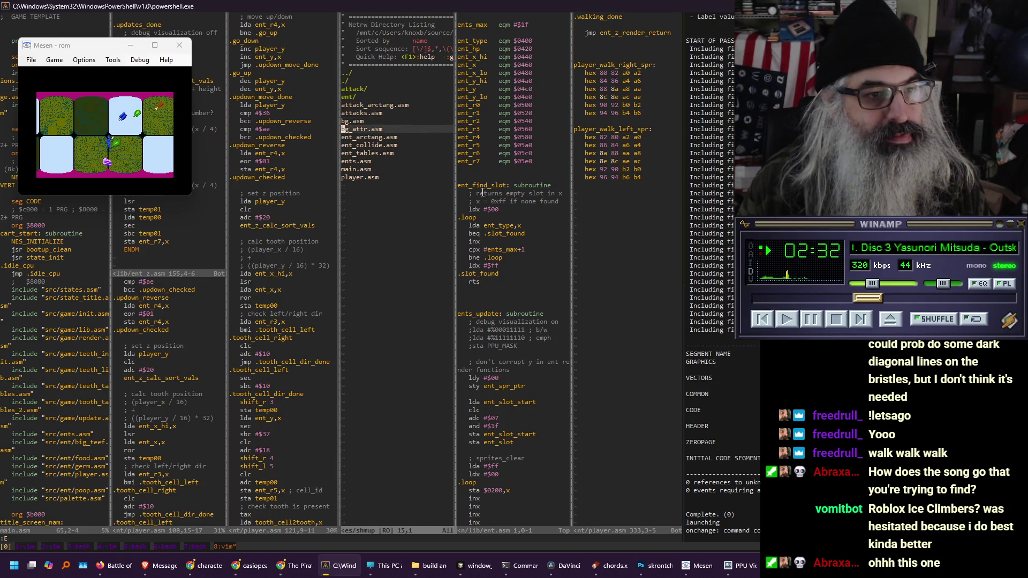
pyautogui.press('Return')
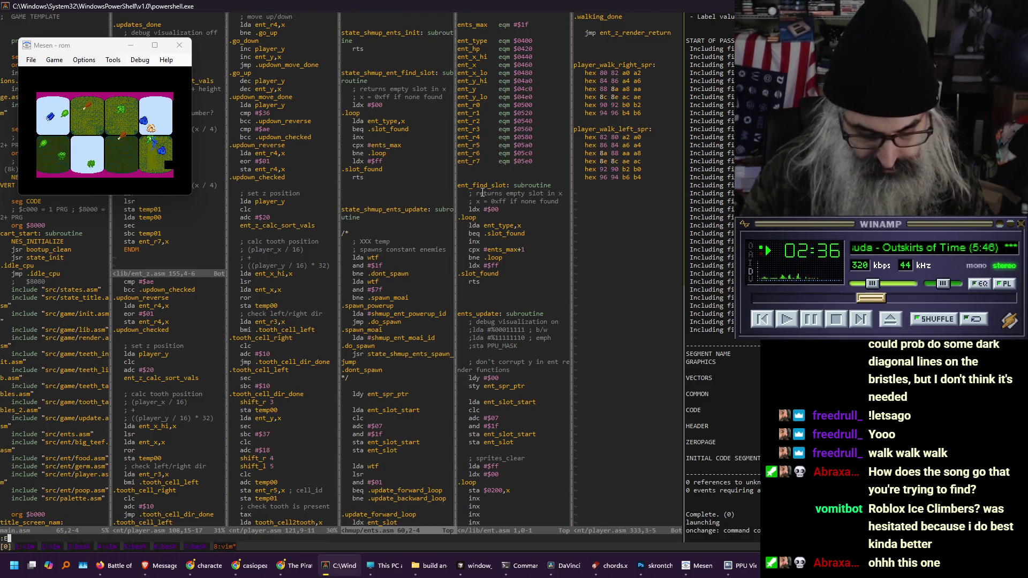
# Open ents.asm from the explore folder and page down through it
pyautogui.press('Return')
pyautogui.press('k')
pyautogui.press('k')
pyautogui.press('k')
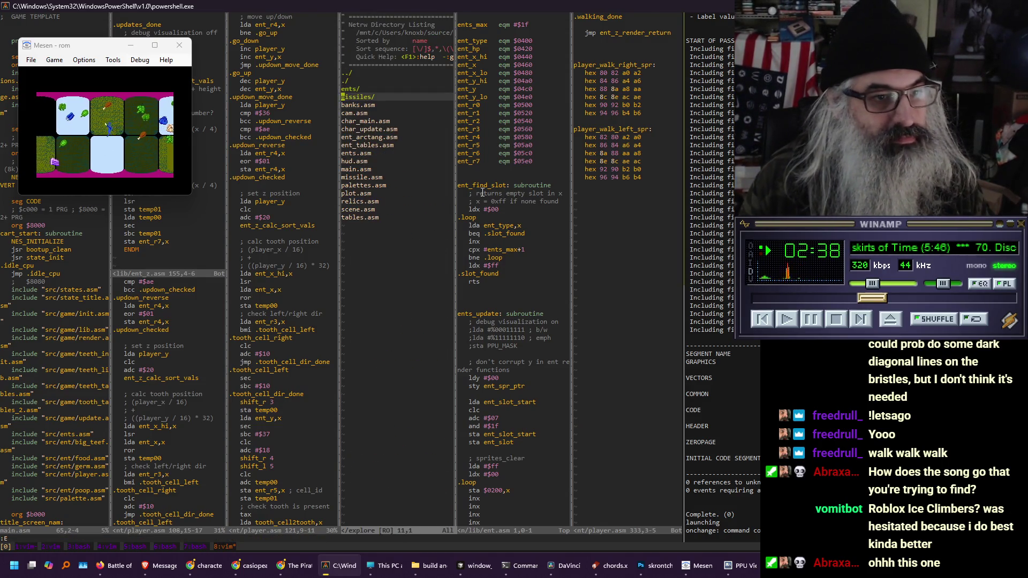
pyautogui.press('j')
pyautogui.press('j')
pyautogui.press('j')
pyautogui.press('Return')
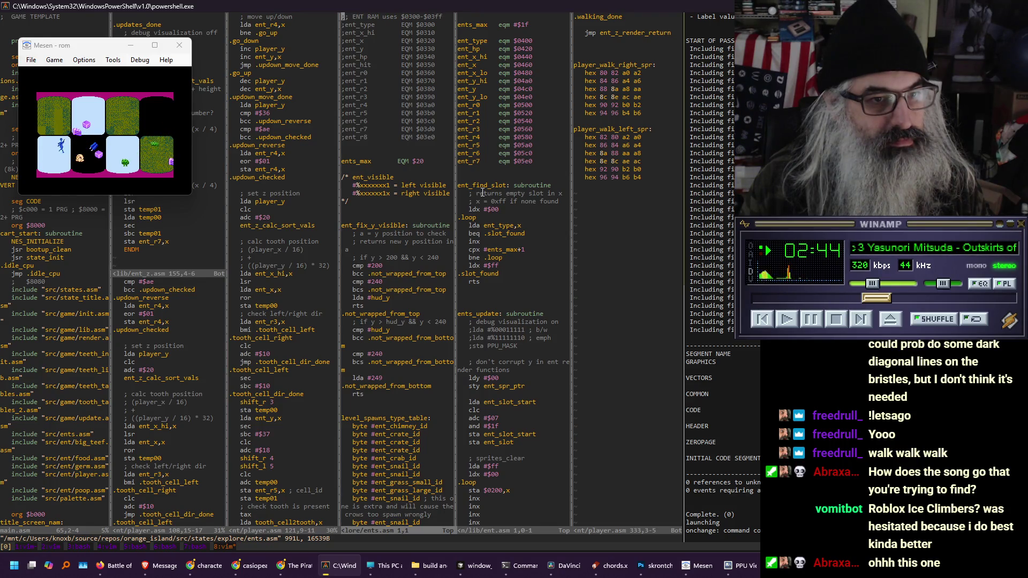
pyautogui.hotkey('ctrl', 'f')
pyautogui.hotkey('ctrl', 'f')
pyautogui.hotkey('ctrl', 'f')
pyautogui.hotkey('ctrl', 'f')
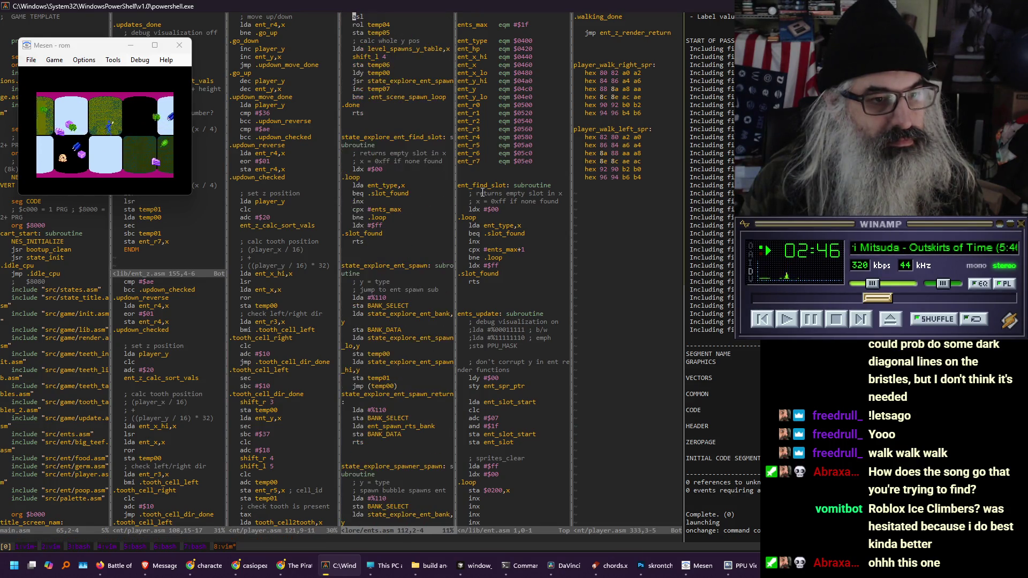
pyautogui.hotkey('ctrl', 'f')
pyautogui.hotkey('ctrl', 'f')
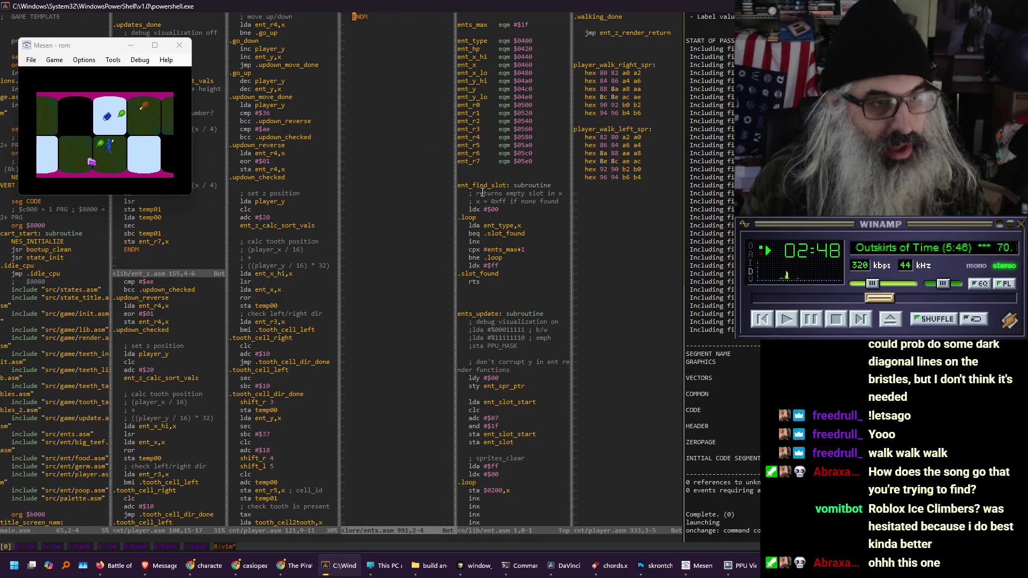
pyautogui.write(':E')
# Go up to the src folder, open zero_page.asm, and scroll down its variables
pyautogui.press('Return')
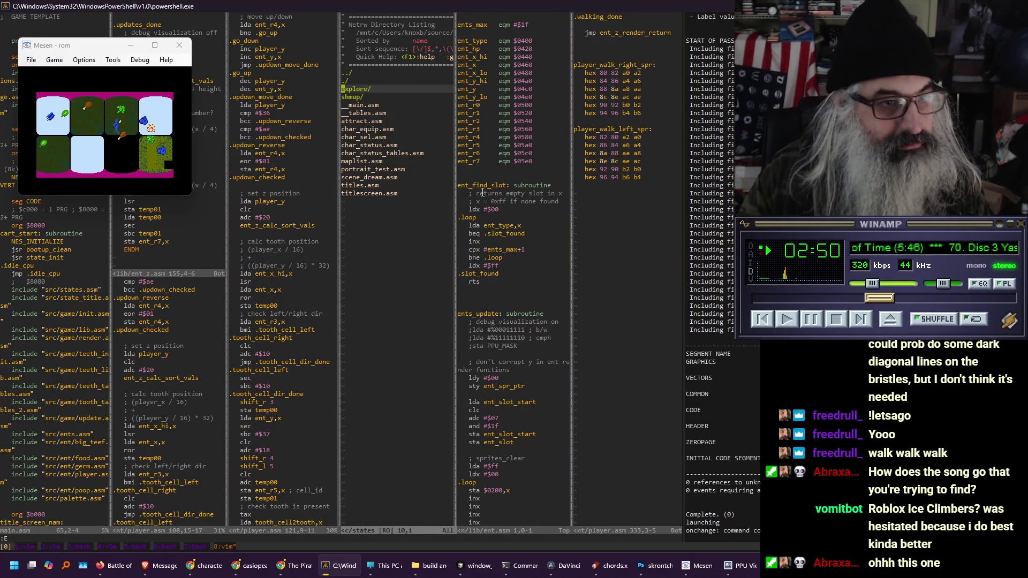
pyautogui.press('-')
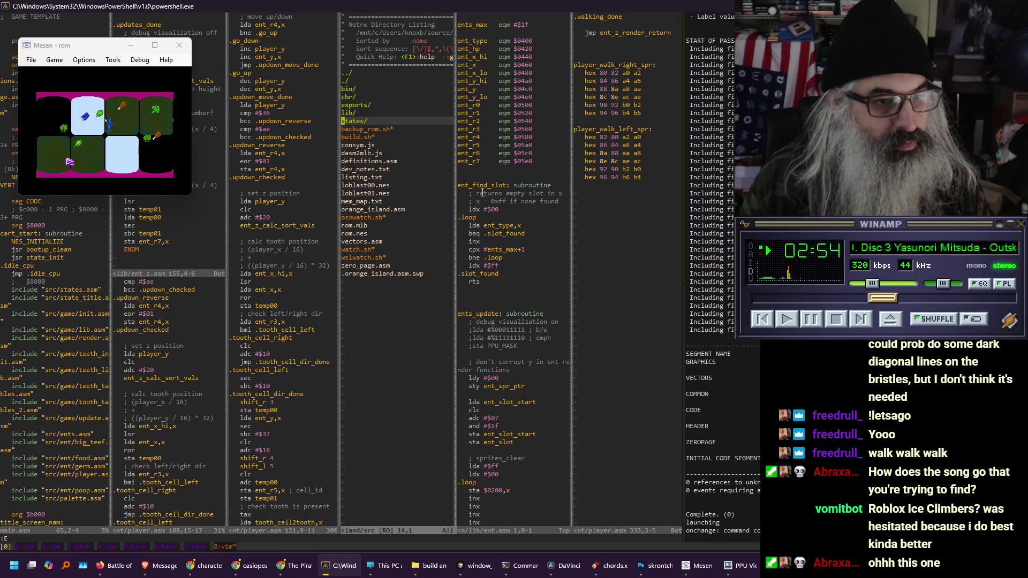
pyautogui.press('G')
pyautogui.press('k')
pyautogui.press('Return')
pyautogui.hotkey('ctrl', 'd')
pyautogui.hotkey('ctrl', 'd')
pyautogui.hotkey('ctrl', 'd')
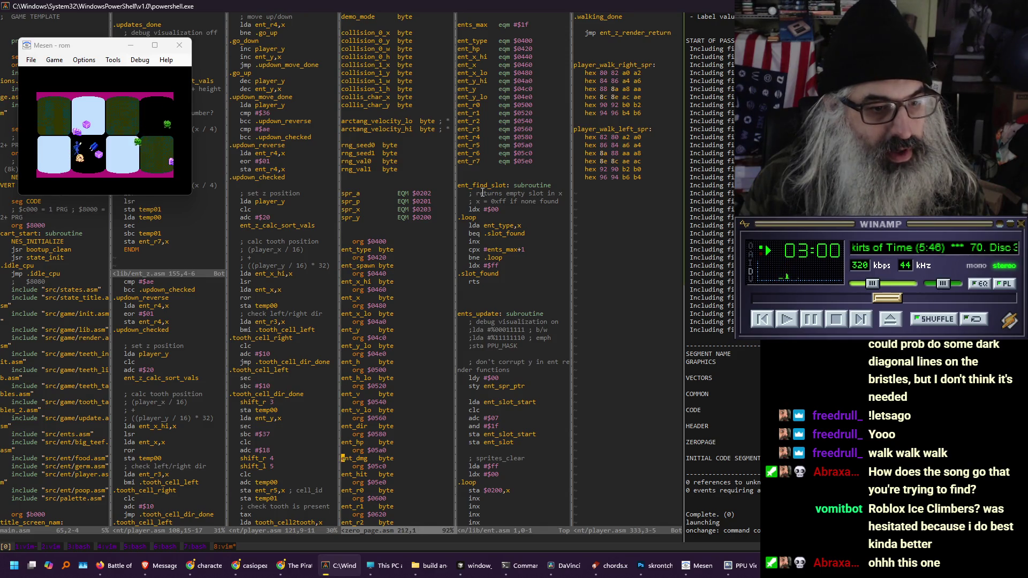
pyautogui.press('j')
pyautogui.press('j')
pyautogui.press('j')
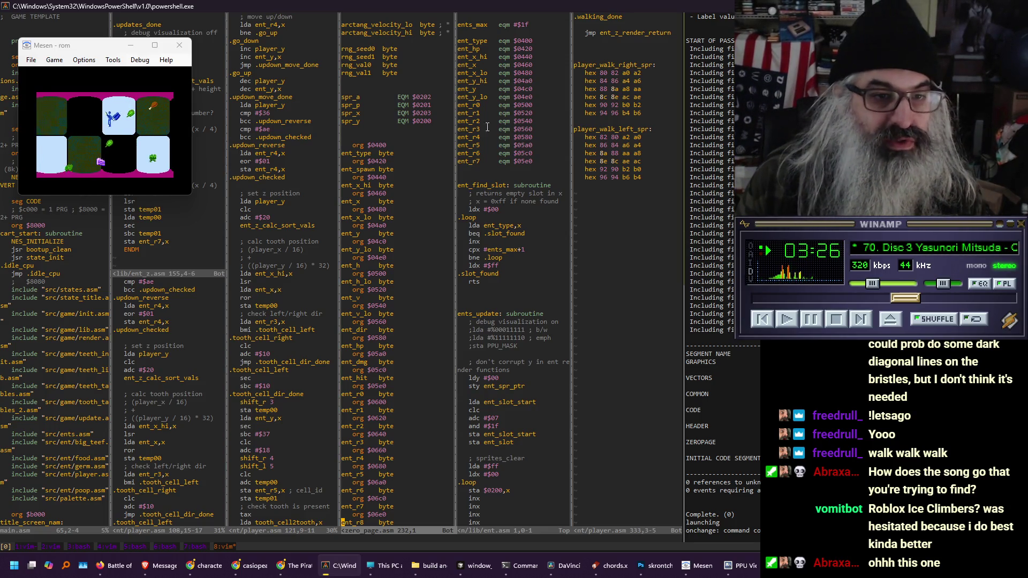
# Open Mesen's CPU memory viewer, inspect the entity bytes at $0500, then return to the code editor
pyautogui.click(140, 60)
pyautogui.click(154, 95)
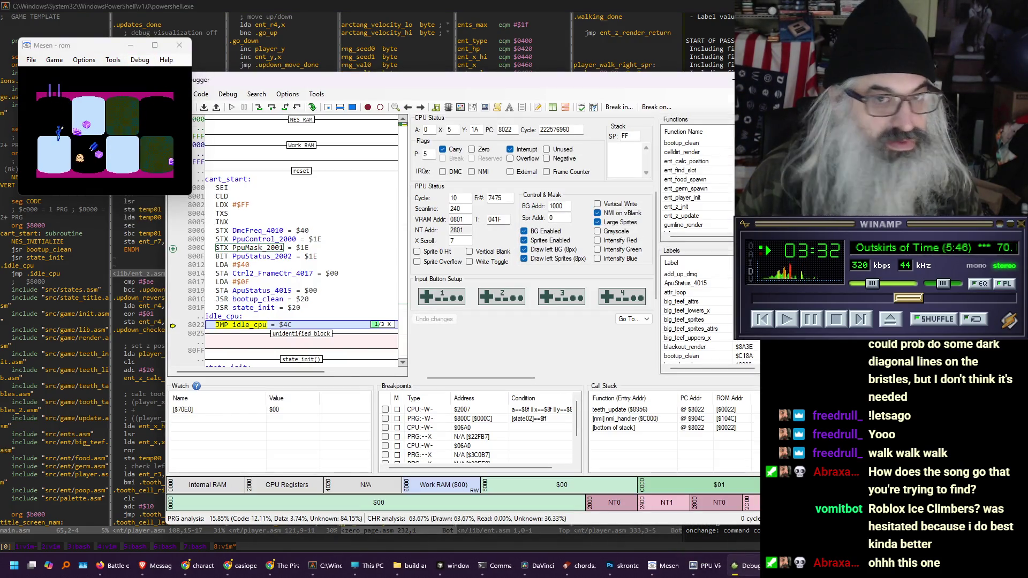
pyautogui.click(750, 80)
pyautogui.click(139, 60)
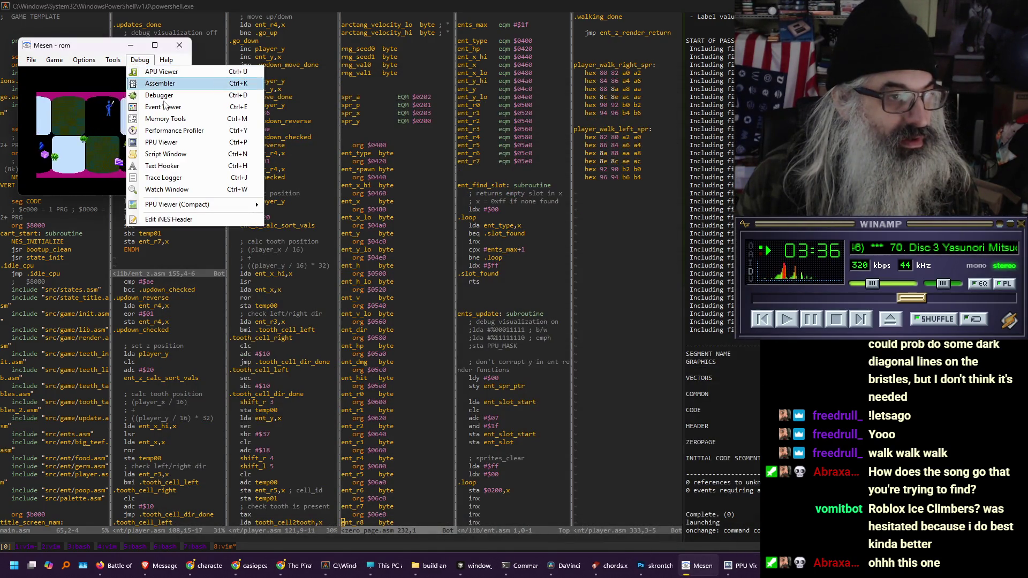
pyautogui.click(164, 120)
pyautogui.moveTo(410, 78)
pyautogui.mouseDown()
pyautogui.moveTo(454, 256)
pyautogui.moveTo(384, 146)
pyautogui.moveTo(390, 121)
pyautogui.mouseUp()
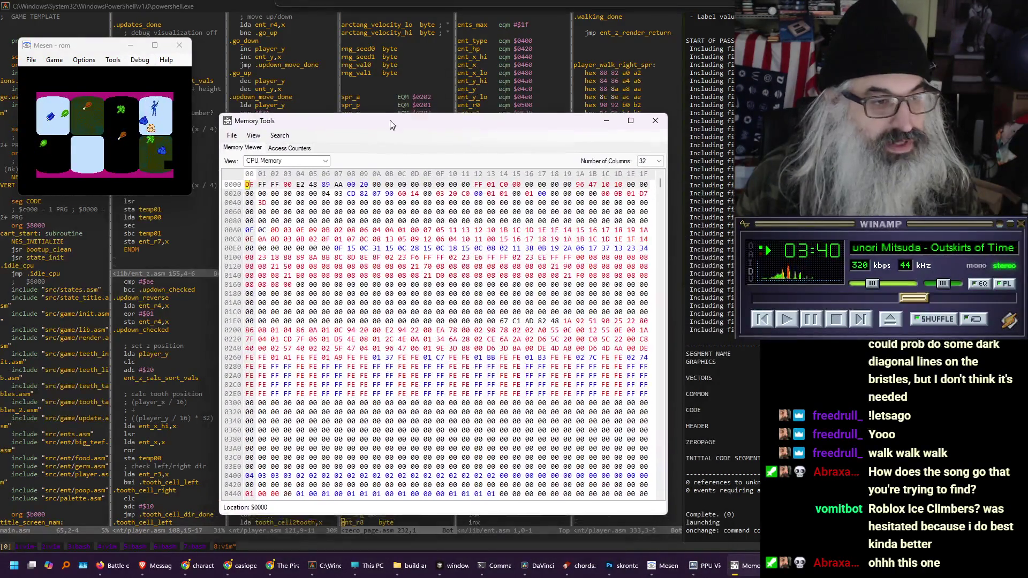
pyautogui.scroll(-8, 288, 354)
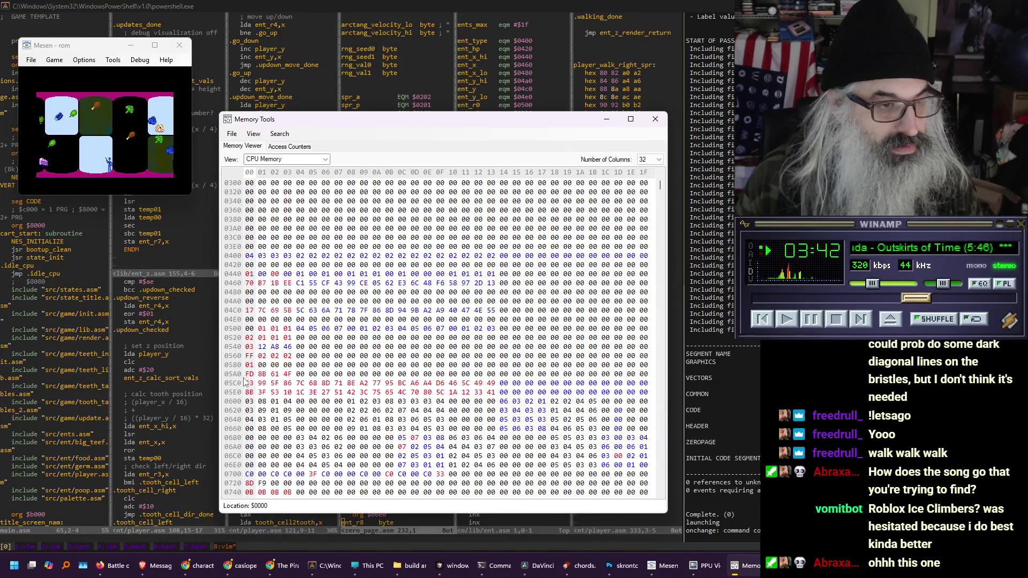
pyautogui.click(249, 329)
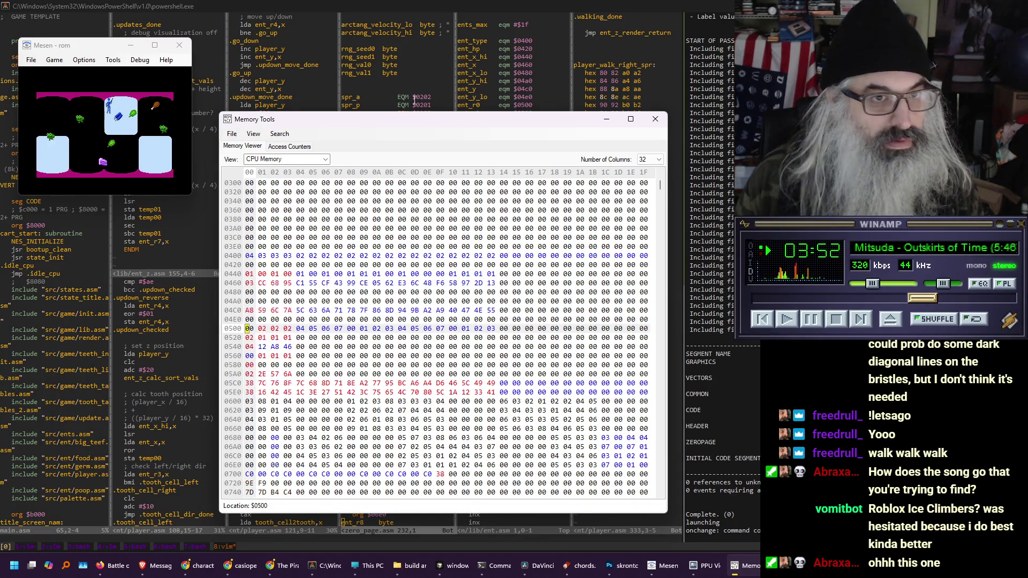
pyautogui.click(403, 76)
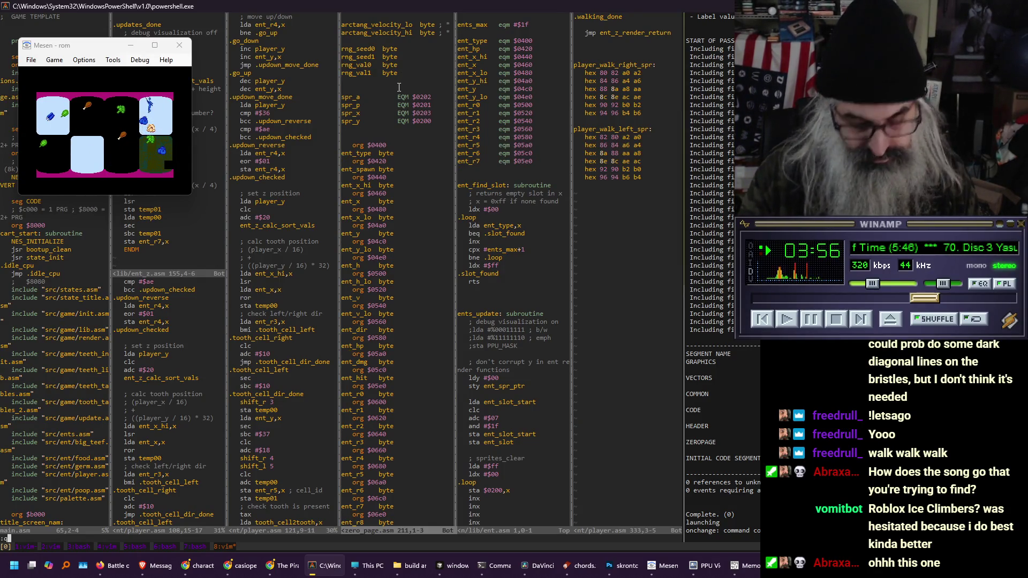
# Close the zero-page file and start a file browser in a new Vim split
pyautogui.press('Return')
pyautogui.write('sp')
pyautogui.press('Return')
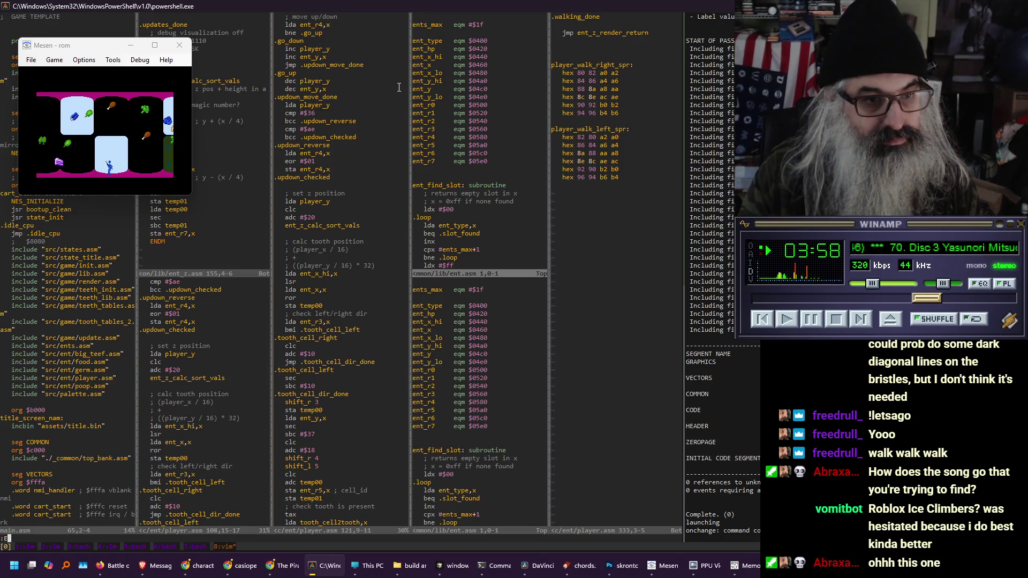
pyautogui.press('Return')
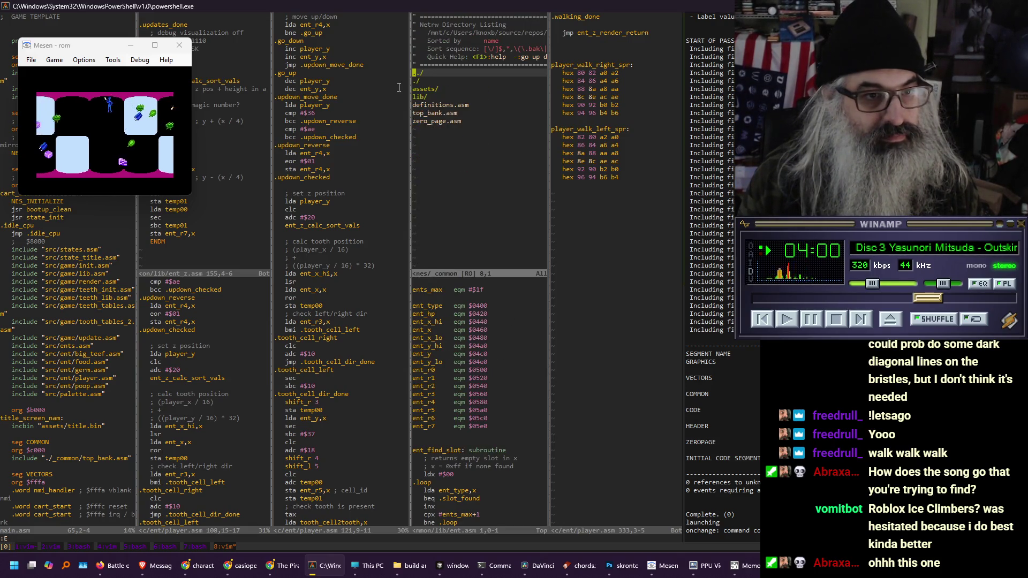
# Open chomp-champ/src/ents.asm in the split, then return to Mesen's memory viewer
pyautogui.press('Return')
pyautogui.press('j')
pyautogui.press('j')
pyautogui.press('j')
pyautogui.press('j')
pyautogui.press('j')
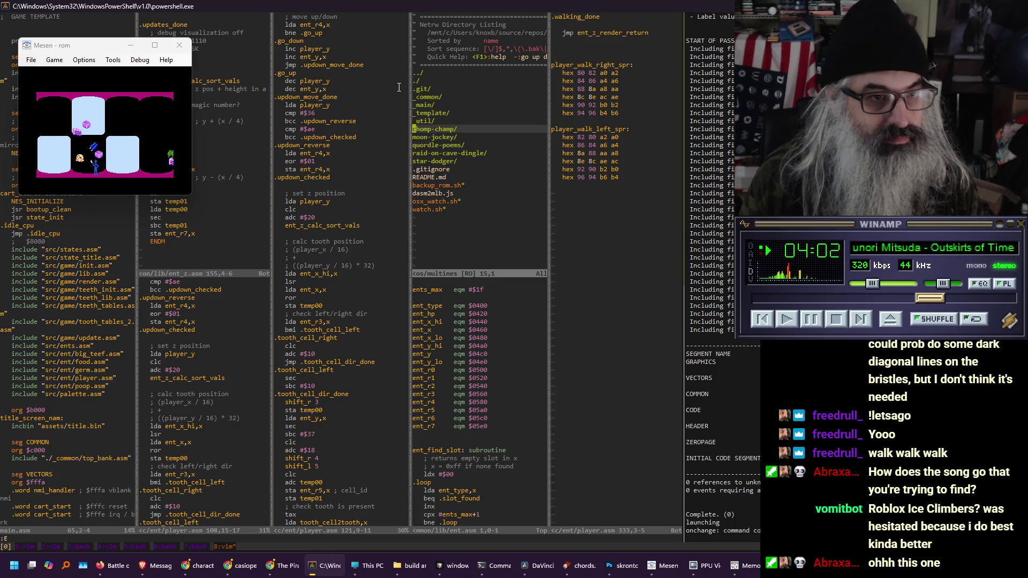
pyautogui.press('Return')
pyautogui.press('k')
pyautogui.press('k')
pyautogui.press('k')
pyautogui.press('Return')
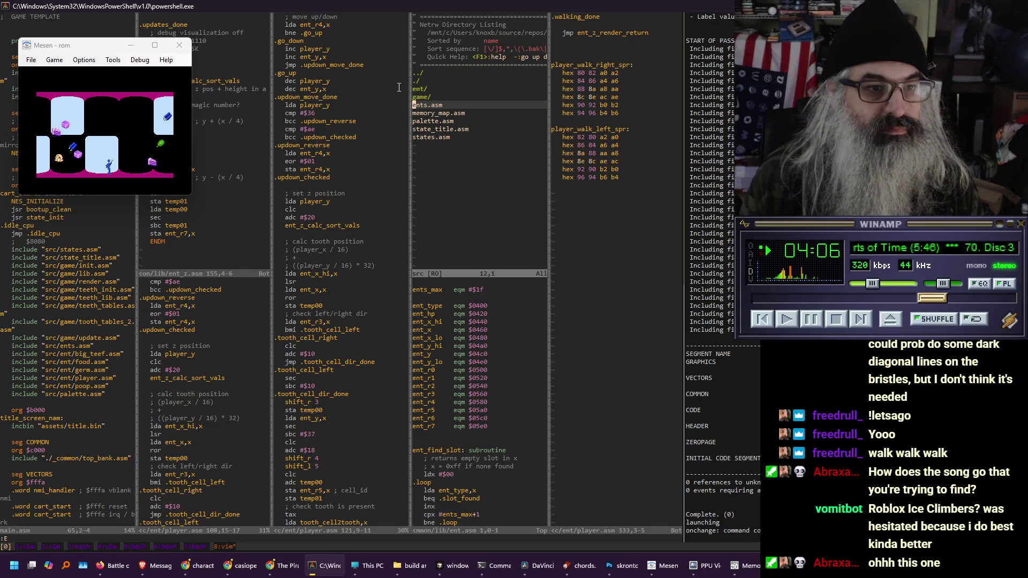
pyautogui.press('Return')
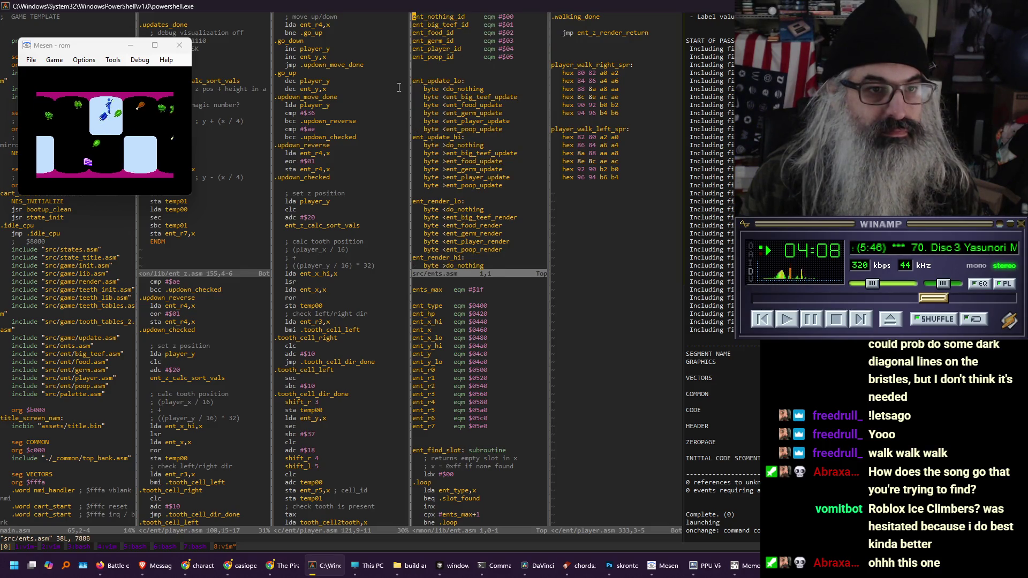
pyautogui.hotkey('alt', 'Tab')
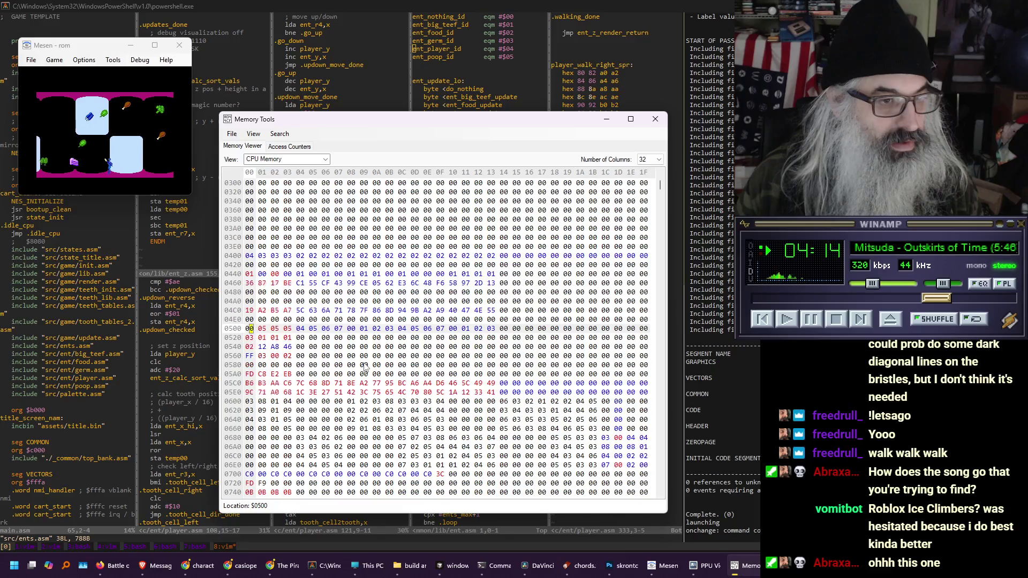
# Inspect the entity data at address $0560 in Memory Tools, then go back to Vim
pyautogui.click(250, 356)
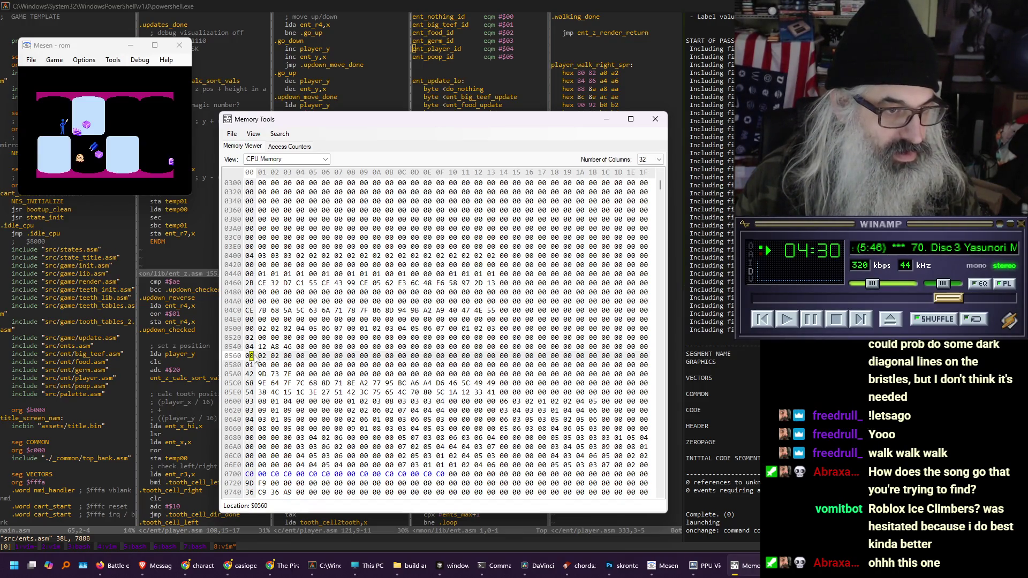
pyautogui.click(323, 5)
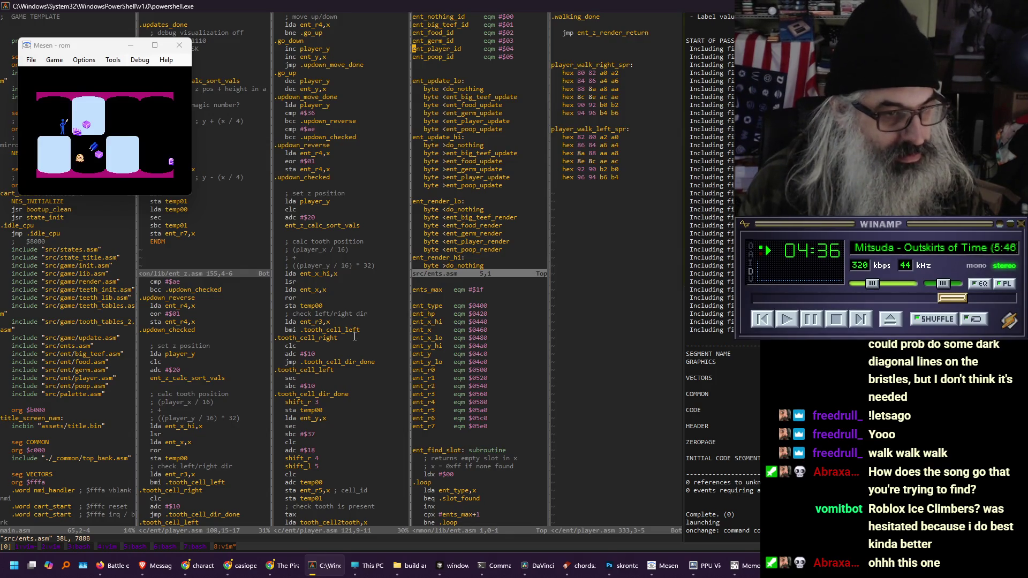
# In player.asm, select the left/right direction check lines through .tooth_cell_left
pyautogui.hotkey('ctrl', 'w')
pyautogui.press('h')
pyautogui.press('j')
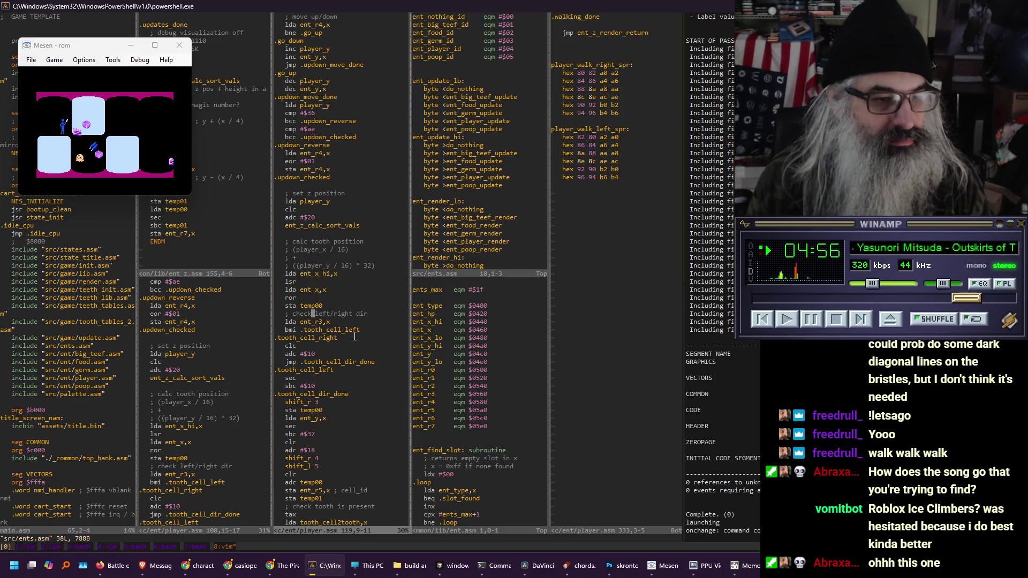
pyautogui.hotkey('shift', 'v')
pyautogui.press('j')
pyautogui.press('j')
pyautogui.press('j')
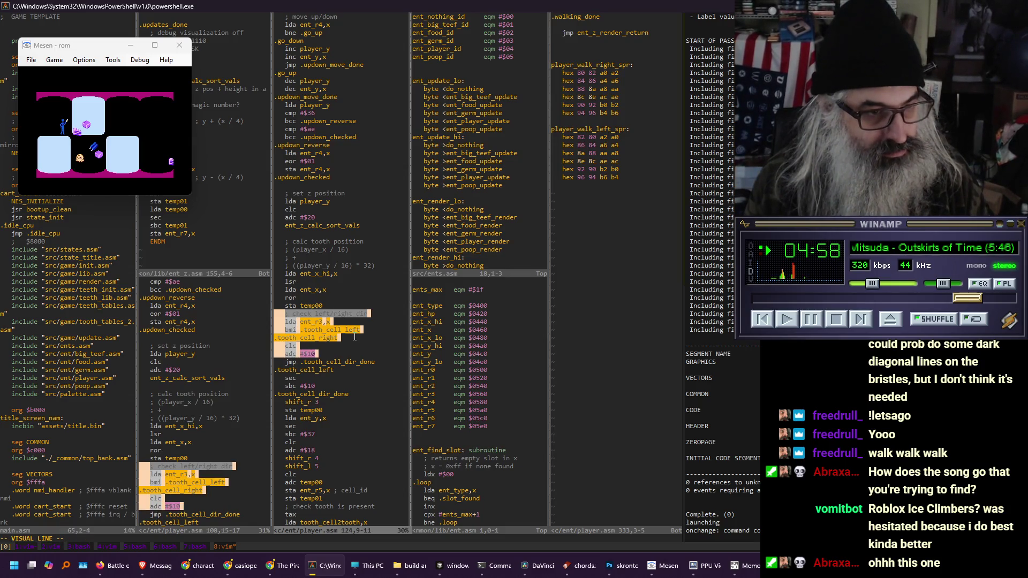
pyautogui.press('j')
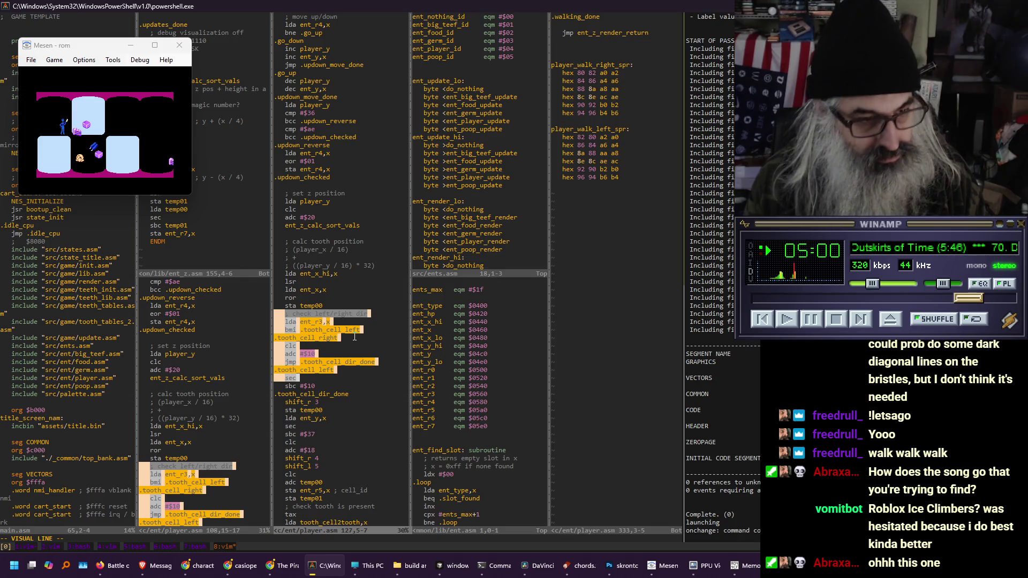
pyautogui.press('j')
# Delete the direction check block and save player.asm with :w to rebuild
pyautogui.press('d')
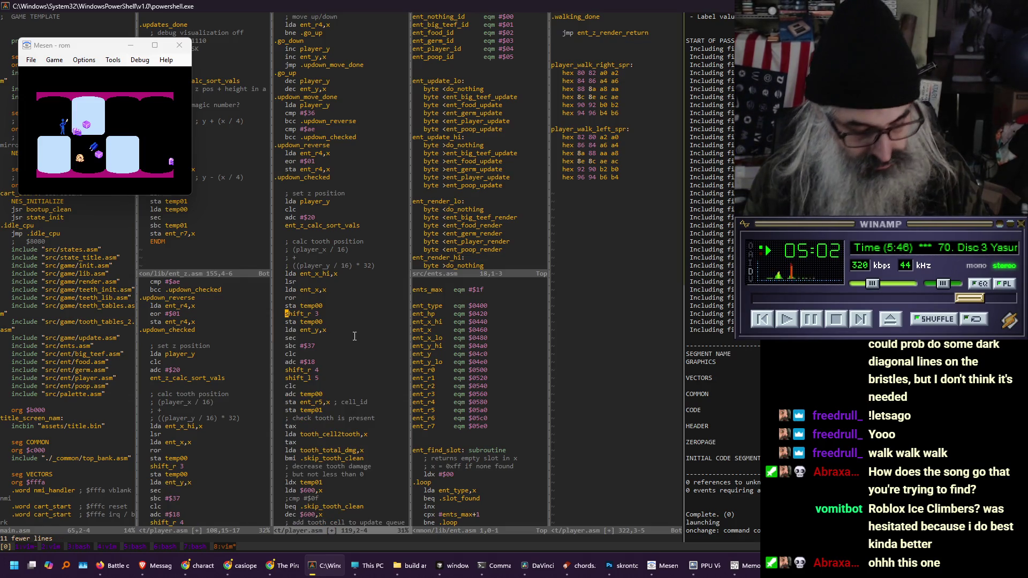
pyautogui.press('u')
pyautogui.press('u')
pyautogui.press('u')
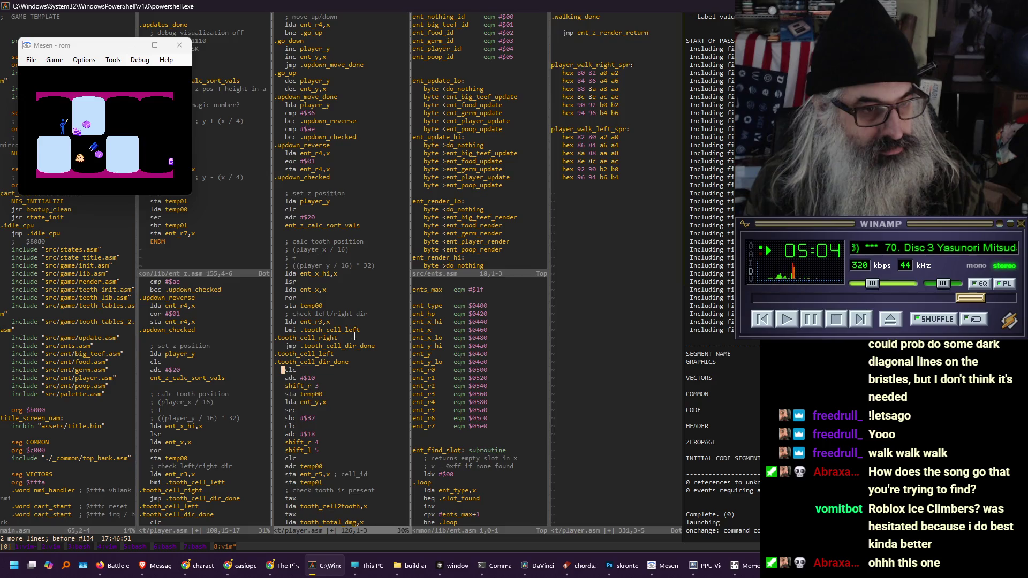
pyautogui.press('u')
pyautogui.press('u')
pyautogui.press('u')
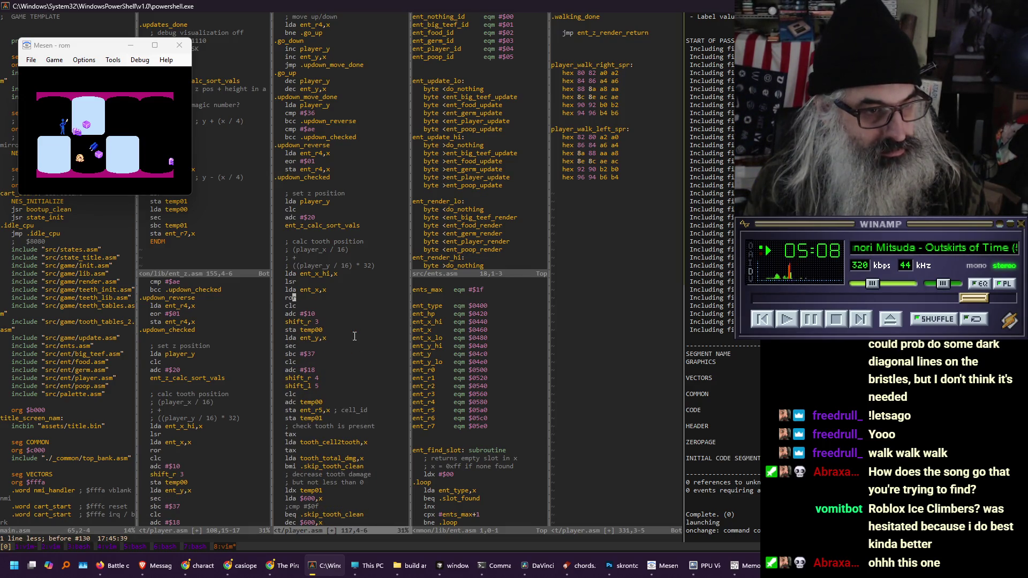
pyautogui.write(':w')
pyautogui.press('Return')
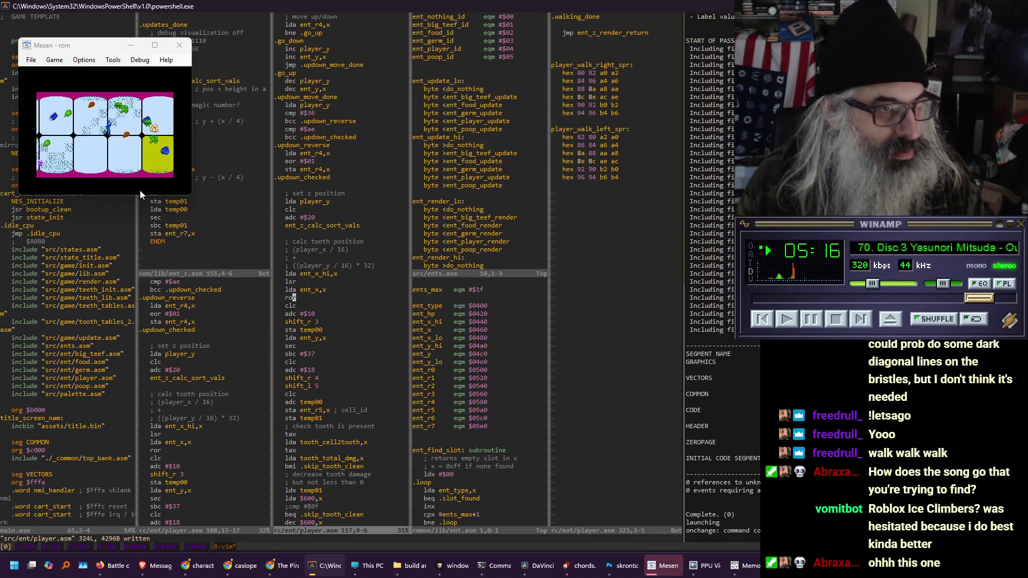
# View the rebuilt game in Mesen at 3x scale, then return it to 1x
pyautogui.click(109, 125)
pyautogui.hotkey('alt', '3')
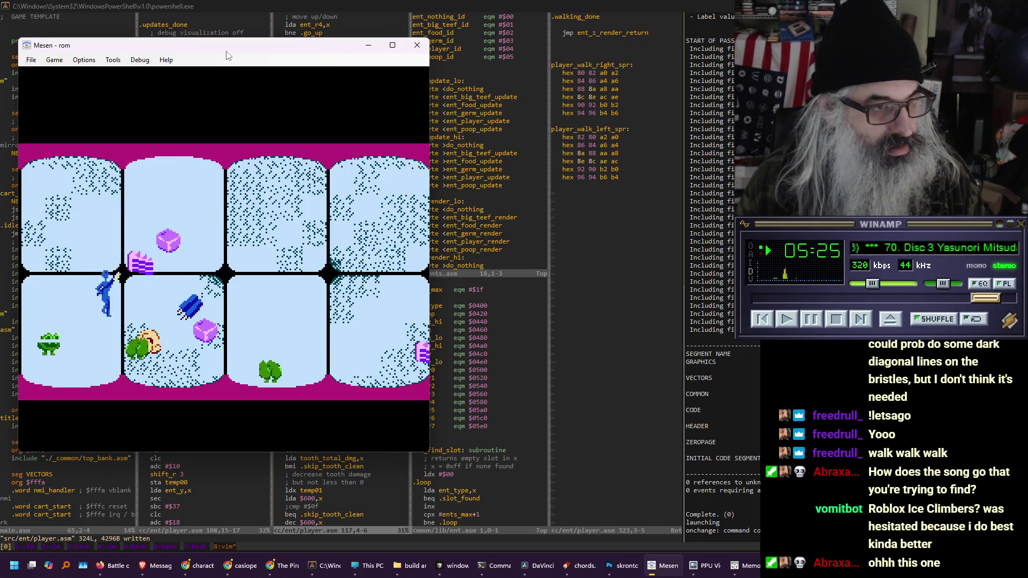
pyautogui.hotkey('alt', '1')
# Paste the left/right direction check block back above the clc line in player.asm
pyautogui.click(373, 252)
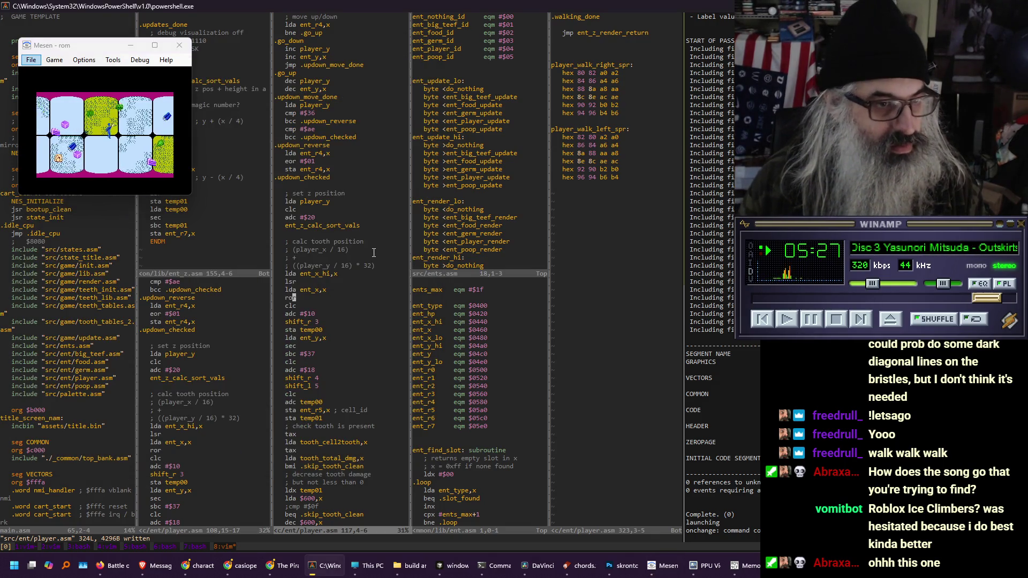
pyautogui.press('j')
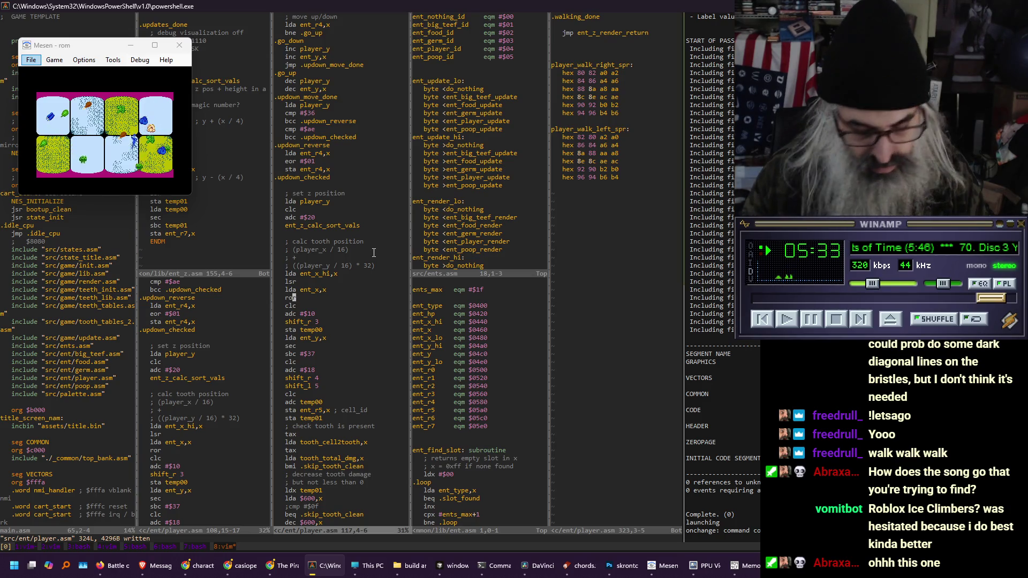
pyautogui.press('P')
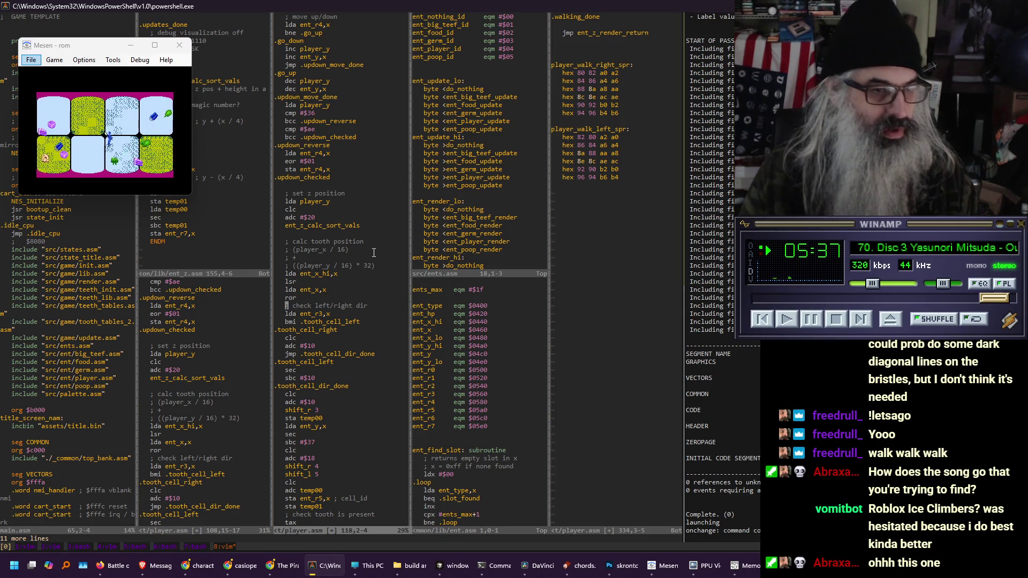
# Add a 'sta temp00' line right after the ror instruction
pyautogui.press('k')
pyautogui.press('o')
pyautogui.write('temp00')
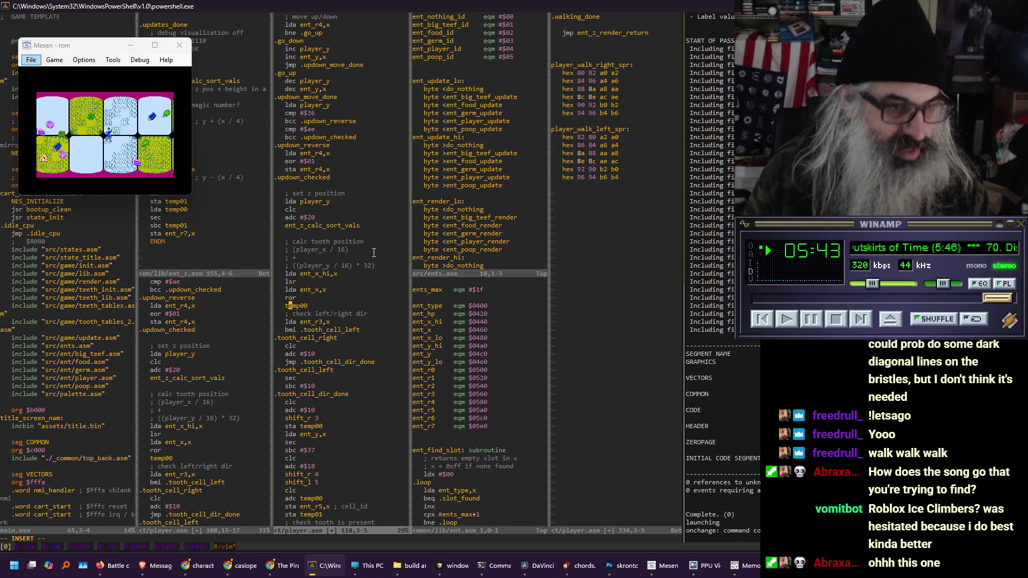
pyautogui.press('Home')
pyautogui.write('sta')
pyautogui.press('Down')
pyautogui.press('Down')
pyautogui.press('Down')
# Insert 'lda temp00' under the .tooth_cell_right label
pyautogui.press('End')
pyautogui.write('o')
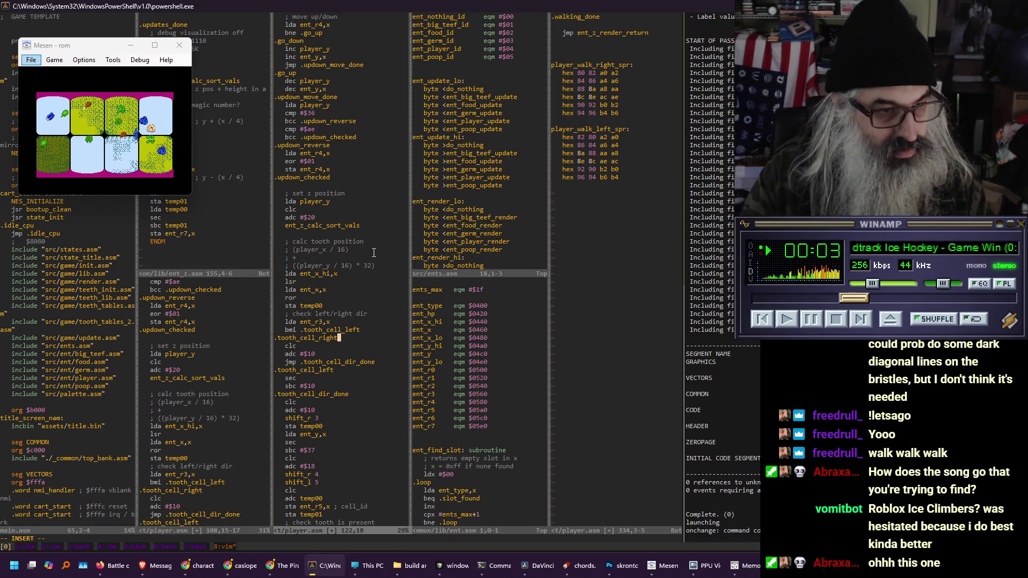
pyautogui.press('BackSpace')
pyautogui.press('Return')
pyautogui.write('lda temop')
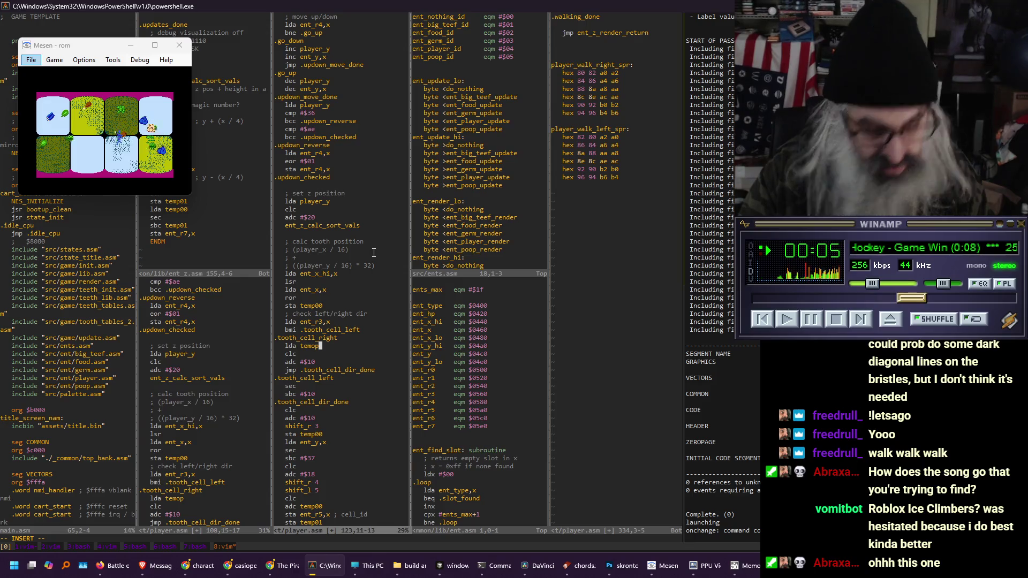
pyautogui.press('BackSpace')
pyautogui.press('BackSpace')
pyautogui.write('p00')
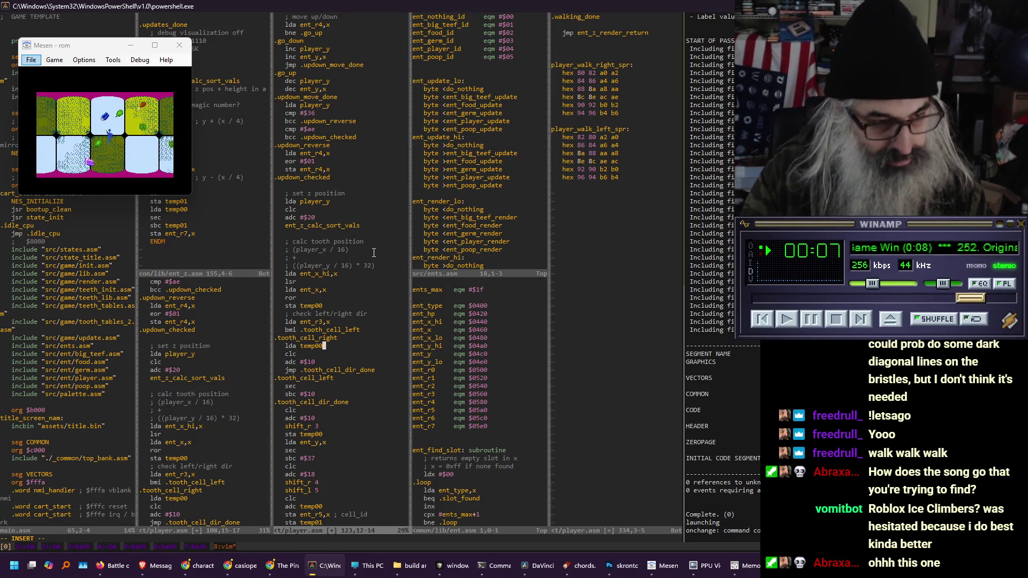
pyautogui.press('Escape')
# Copy 'lda temp00' under .tooth_cell_left, save player.asm, and focus the reloaded game
pyautogui.press('0')
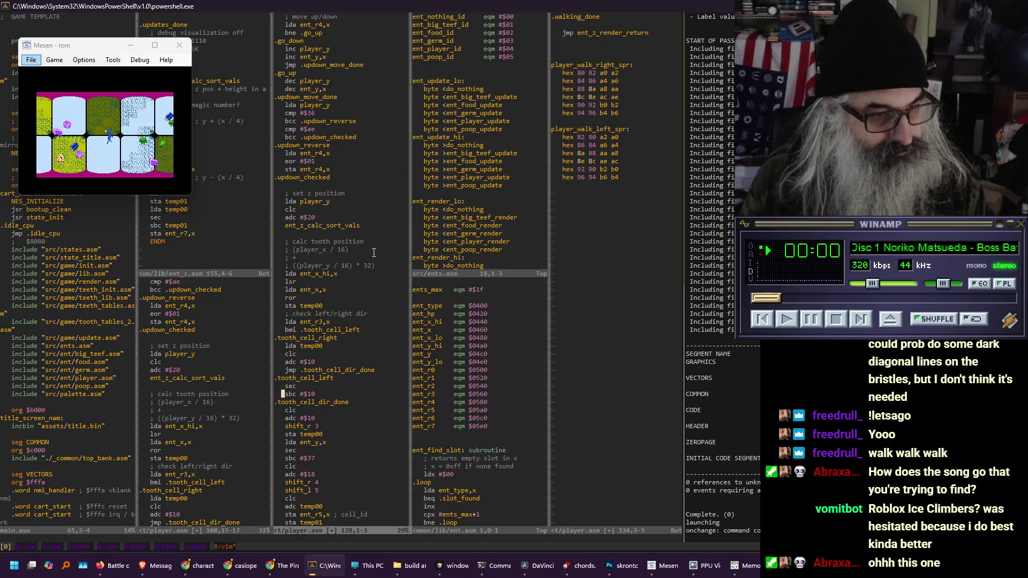
pyautogui.press('y')
pyautogui.press('y')
pyautogui.press('j')
pyautogui.press('j')
pyautogui.press('j')
pyautogui.write('p00')
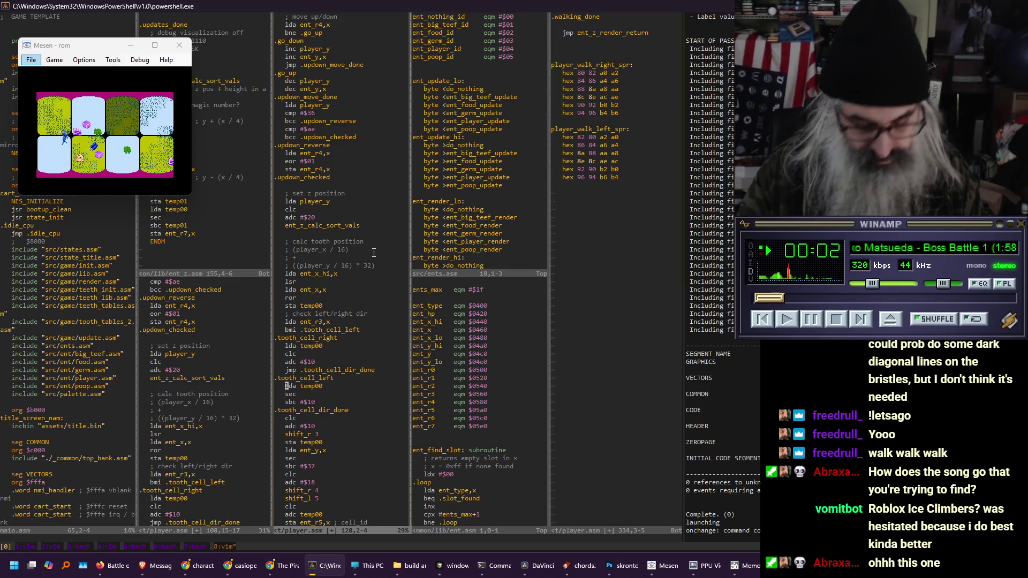
pyautogui.write(':w')
pyautogui.press('Return')
pyautogui.click(110, 136)
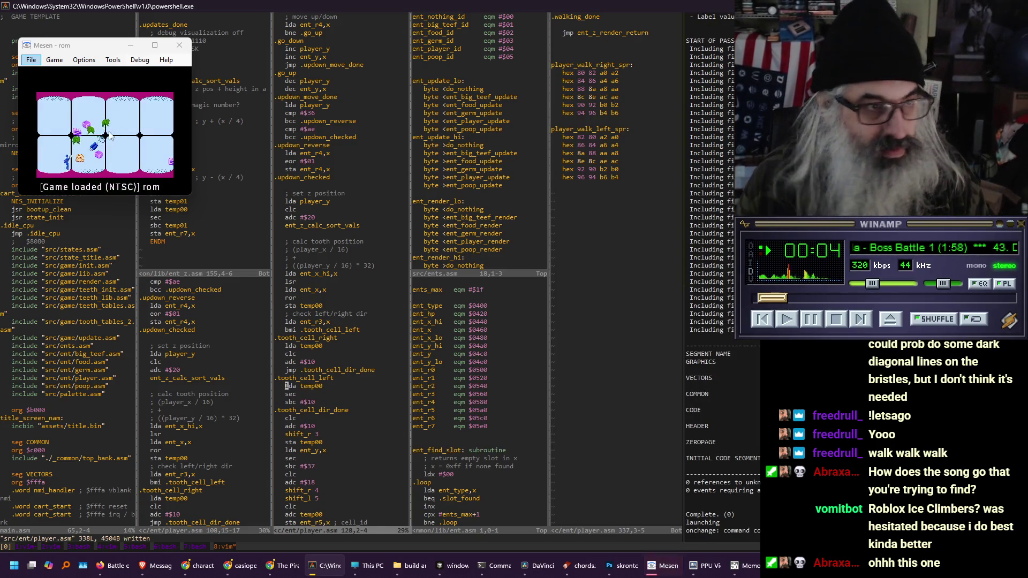
# At 3x scale, walk the player between upper and lower tooth cells, then shrink to 1x and return to Vim
pyautogui.hotkey('alt', '3')
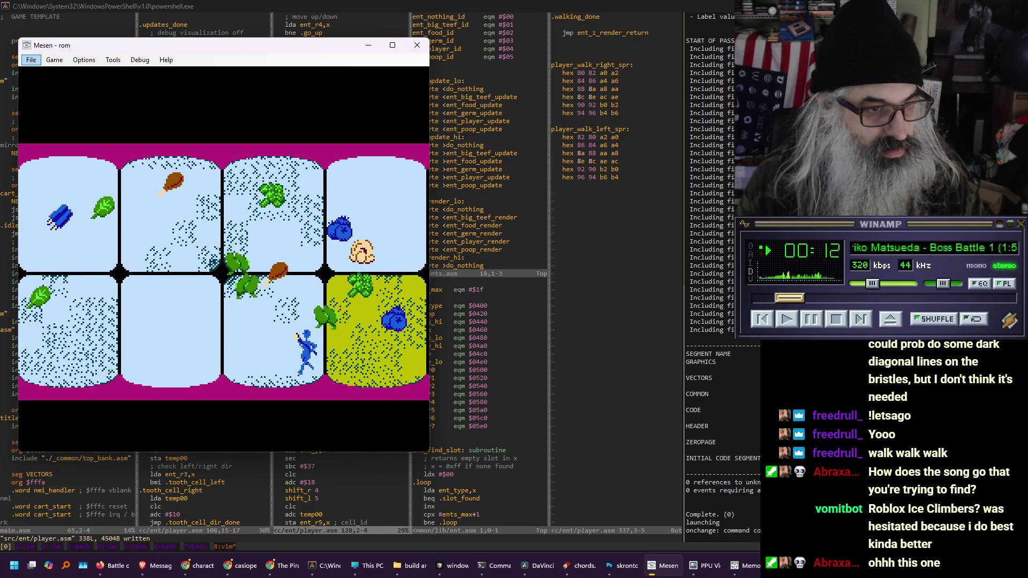
pyautogui.press('Left')
pyautogui.press('Up')
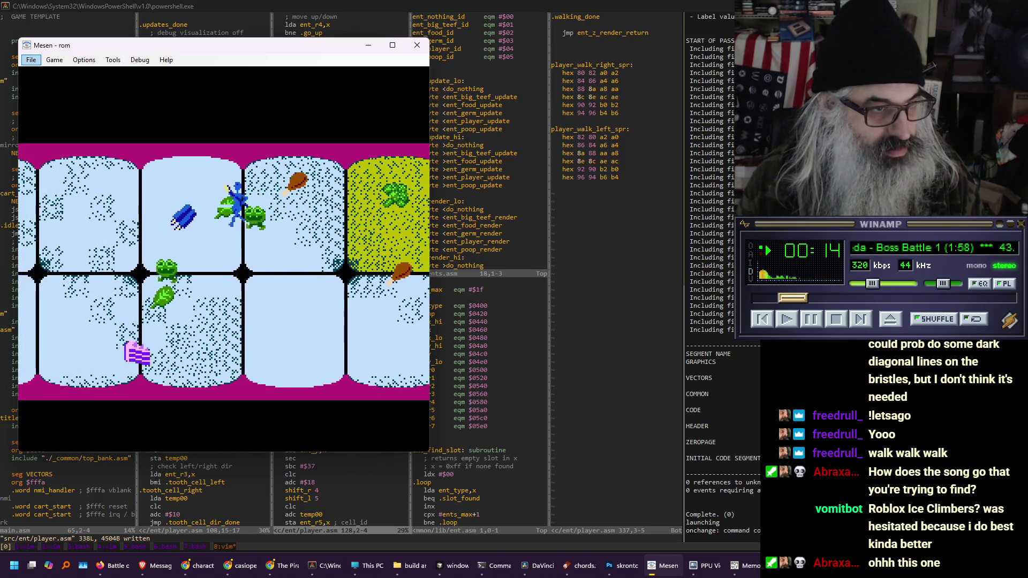
pyautogui.press('Down')
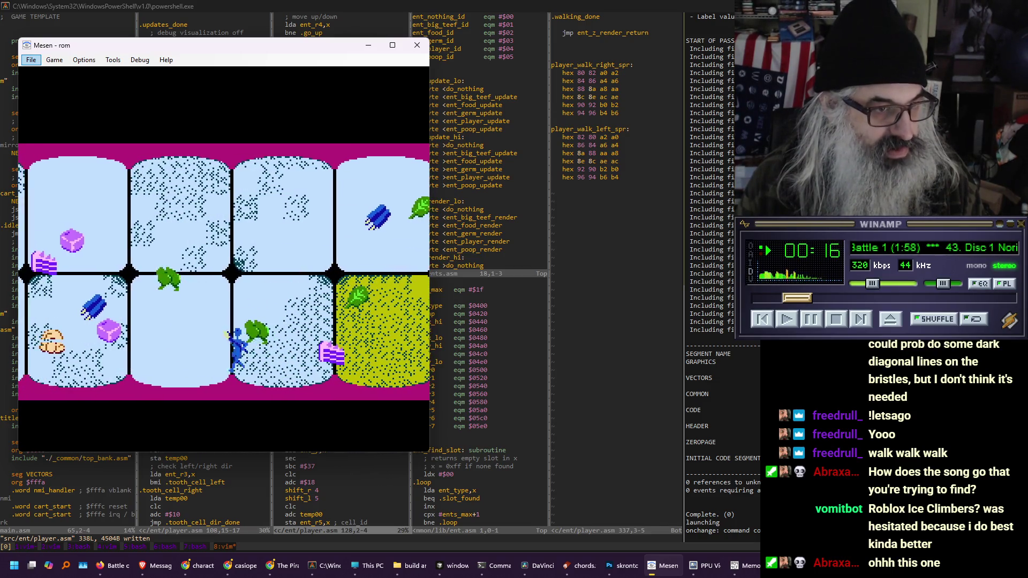
pyautogui.press('Up')
pyautogui.press('Left')
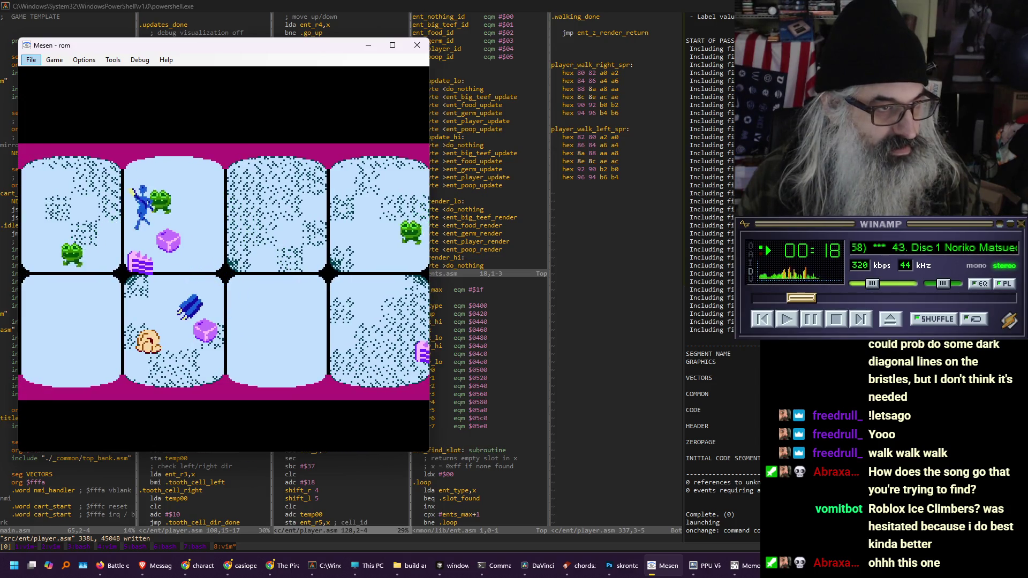
pyautogui.press('Down')
pyautogui.press('Right')
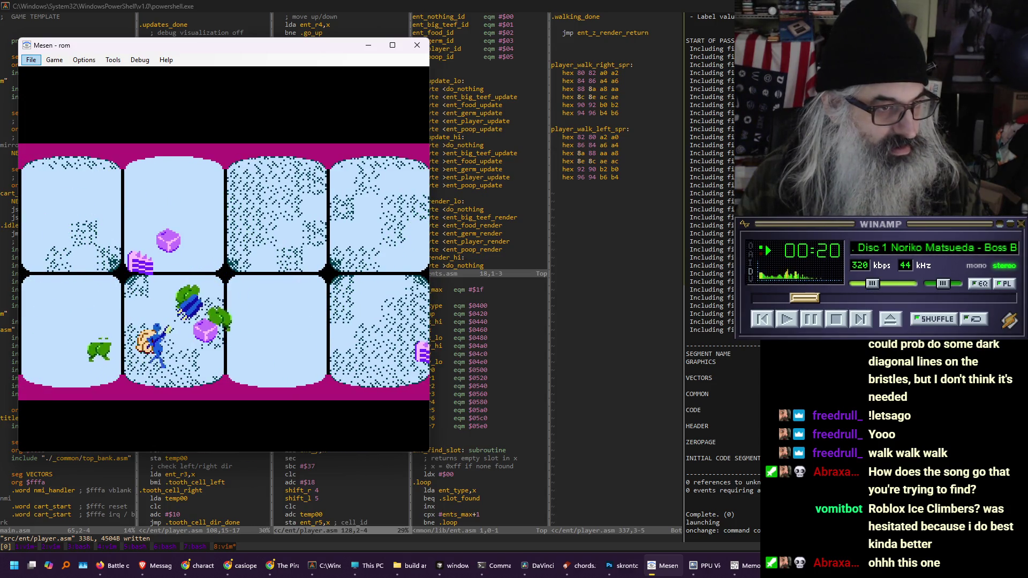
pyautogui.press('Up')
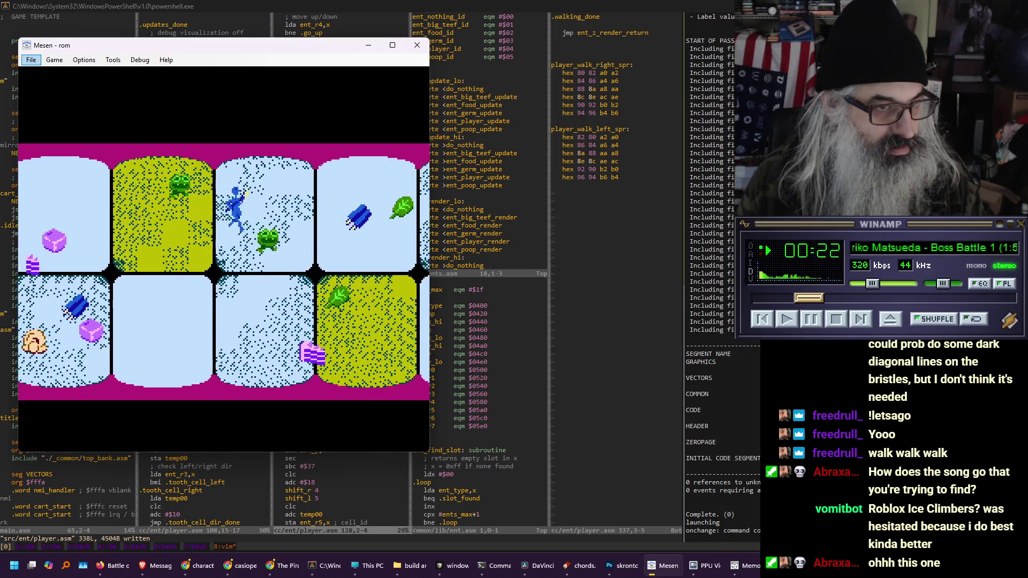
pyautogui.press('Down')
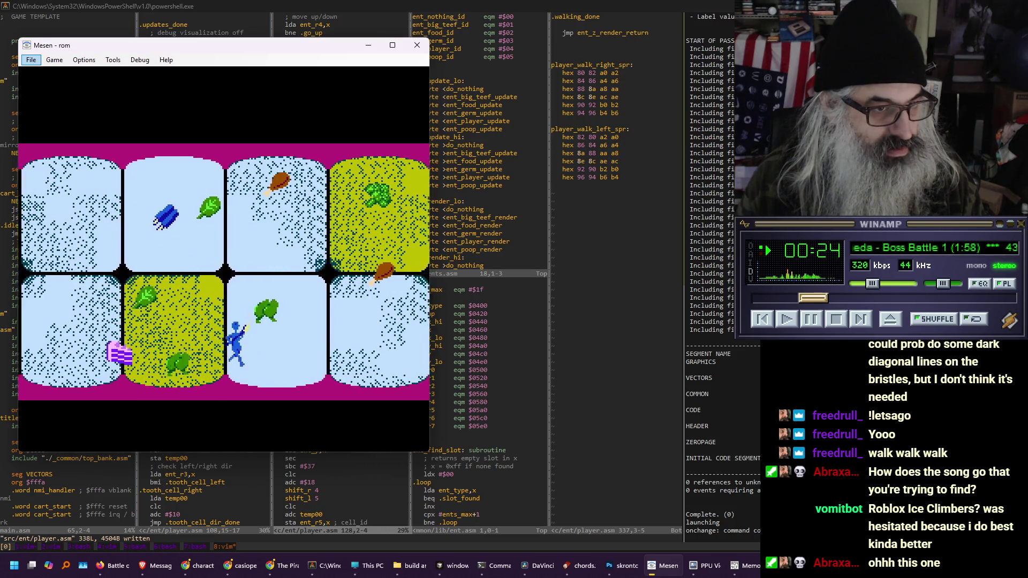
pyautogui.press('Up')
pyautogui.press('Right')
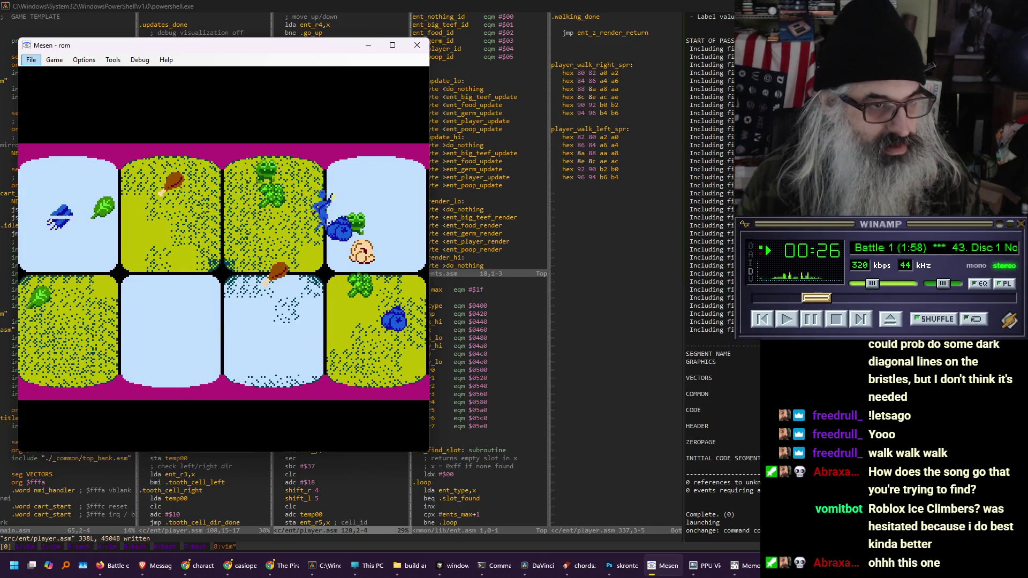
pyautogui.press('Down')
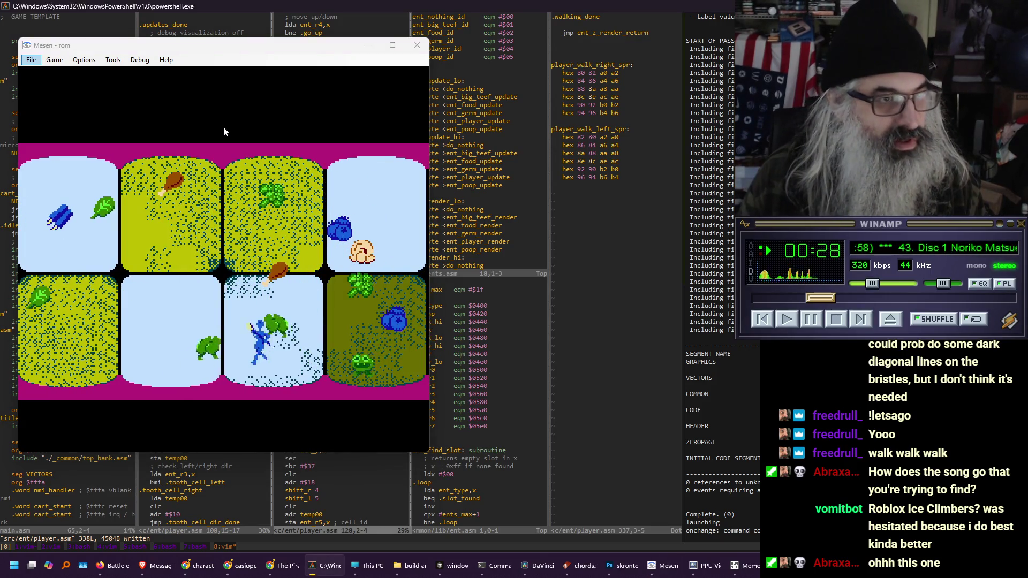
pyautogui.hotkey('alt', '1')
pyautogui.click(339, 310)
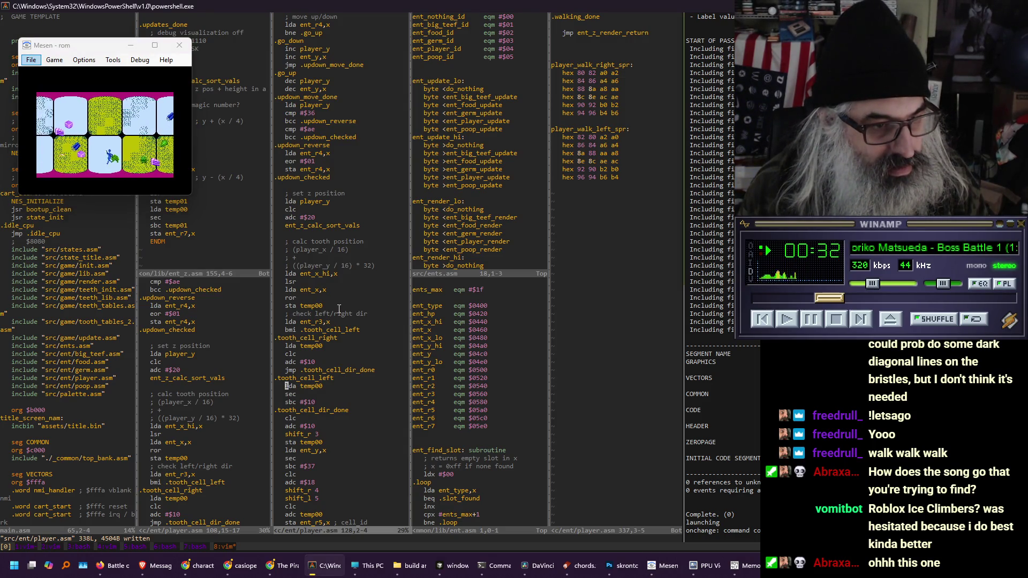
# Delete the clc/adc #$10 lines after .tooth_cell_dir_done, save, and view the rebuilt game at 3x
pyautogui.press('j')
pyautogui.press('j')
pyautogui.press('j')
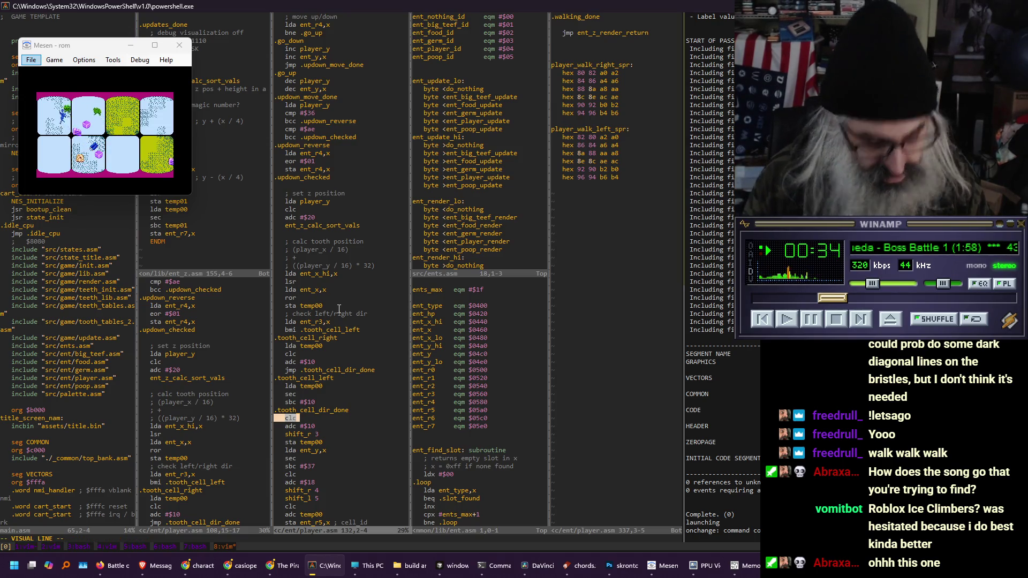
pyautogui.write('d:w')
pyautogui.press('Return')
pyautogui.click(138, 148)
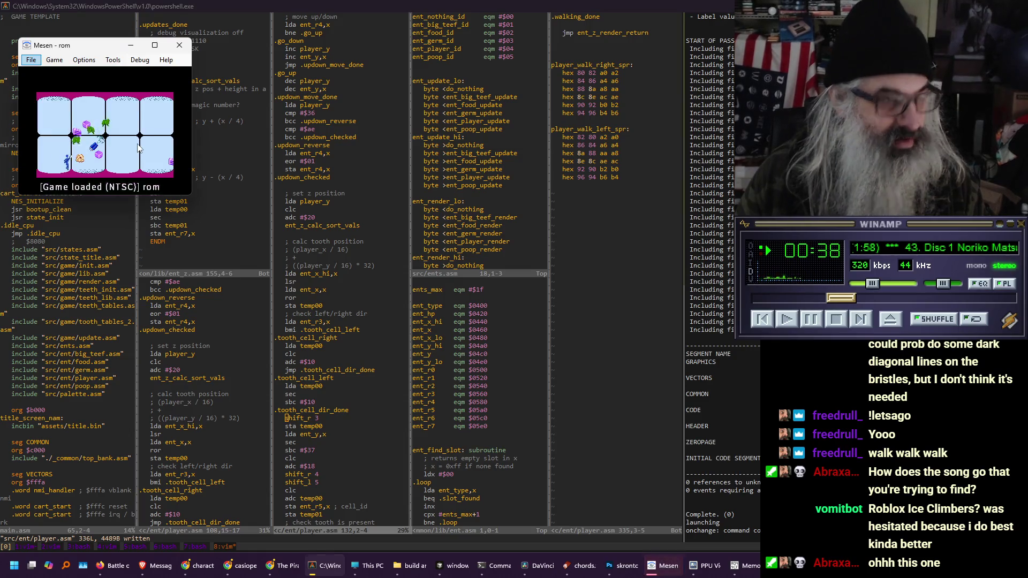
pyautogui.hotkey('alt', '3')
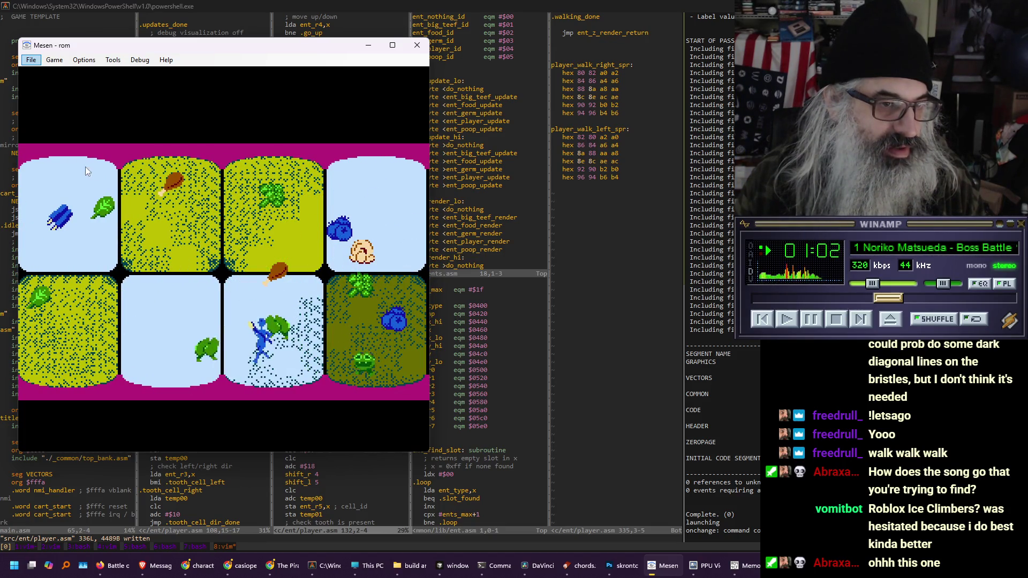
# Change the left branch's sbc #$10 to sbc #$08, save, and view the rebuilt game at 3x
pyautogui.hotkey('alt', '1')
pyautogui.click(340, 281)
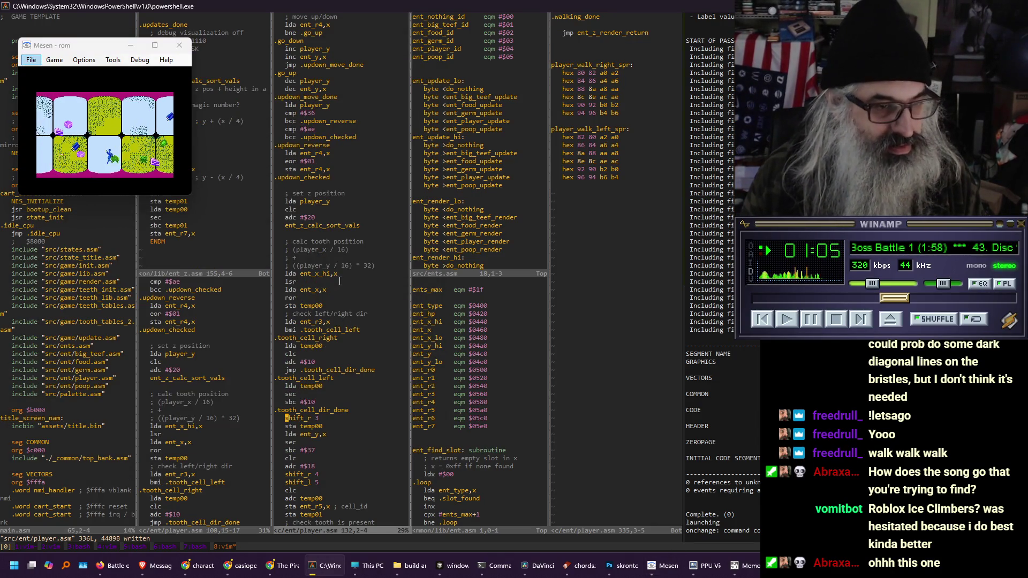
pyautogui.press('k')
pyautogui.press('k')
pyautogui.press('$')
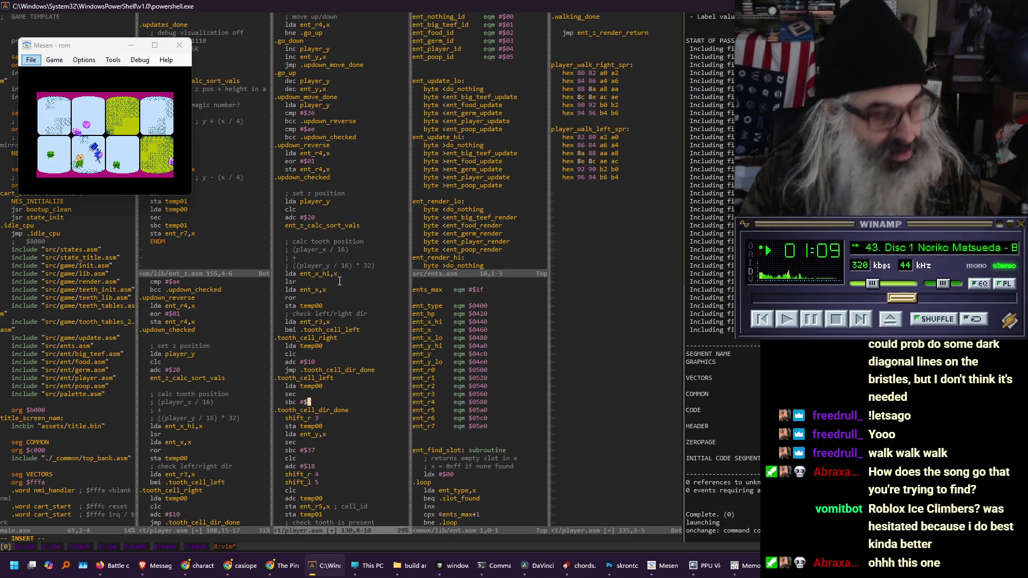
pyautogui.write('08')
pyautogui.press('Escape')
pyautogui.write(':w')
pyautogui.press('Return')
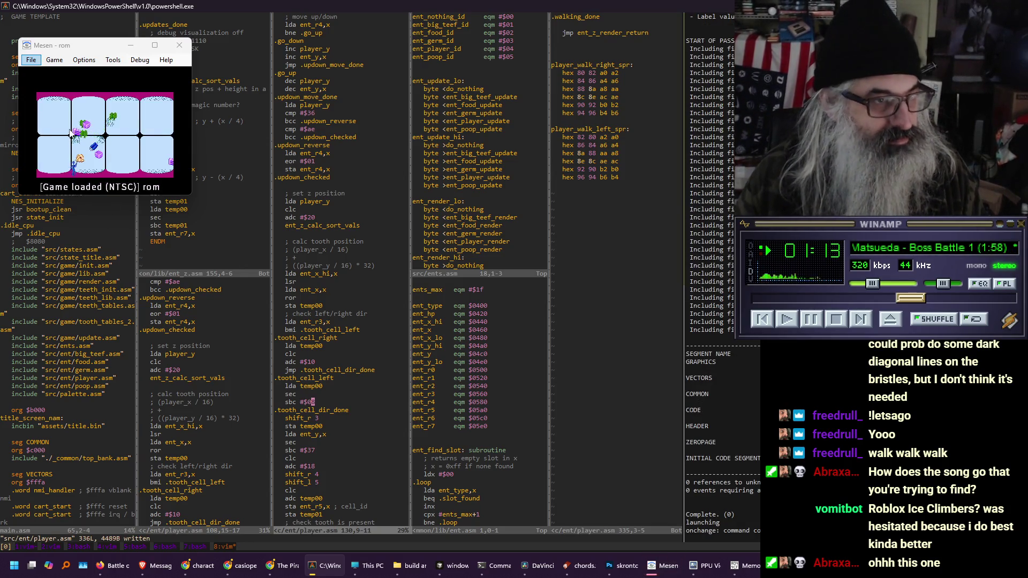
pyautogui.hotkey('alt', '3')
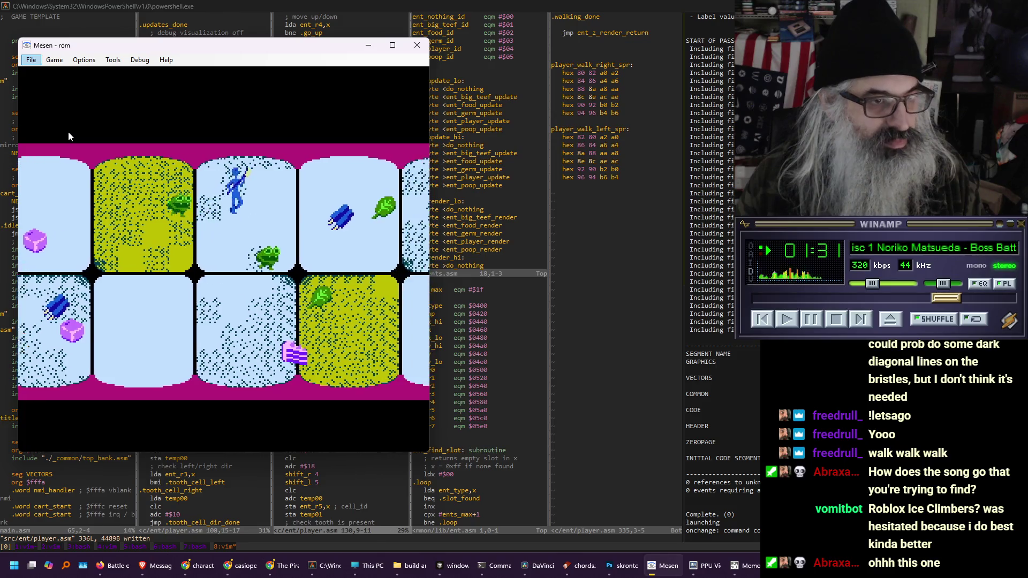
# Shrink Mesen back to 1x and scroll Vim up to the ent_player_update code
pyautogui.hotkey('alt', '1')
pyautogui.click(329, 232)
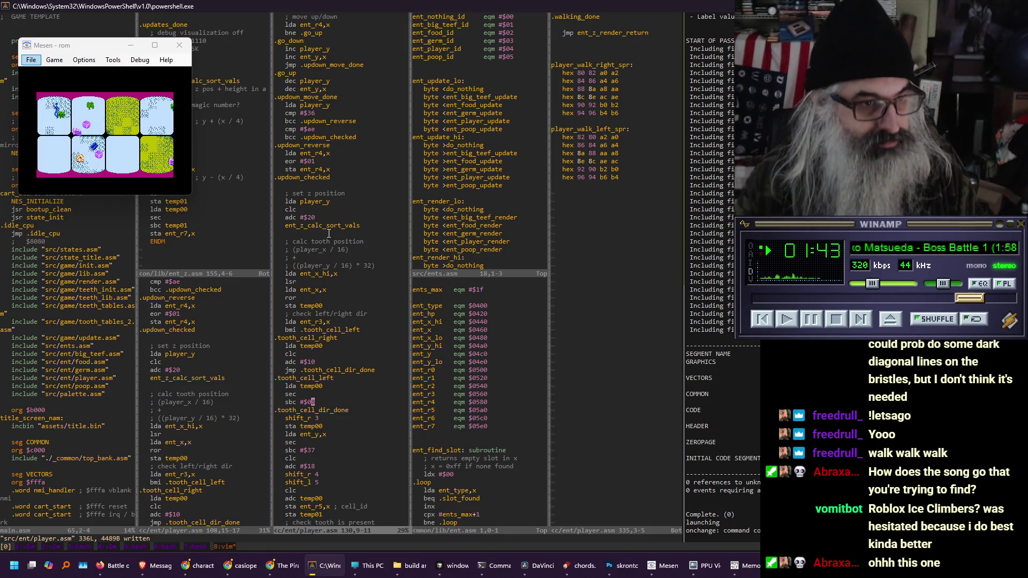
pyautogui.scroll(20, 328, 234)
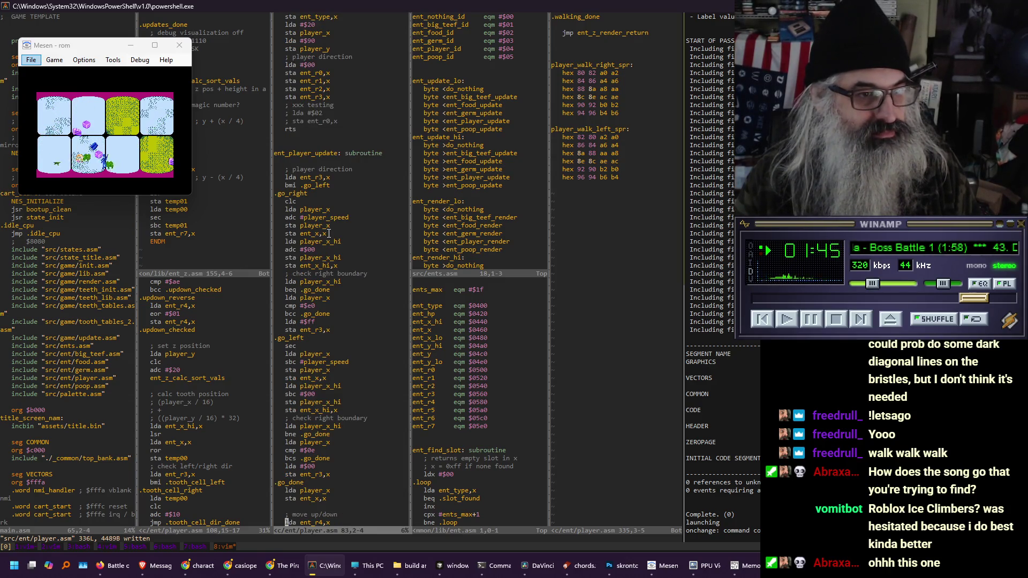
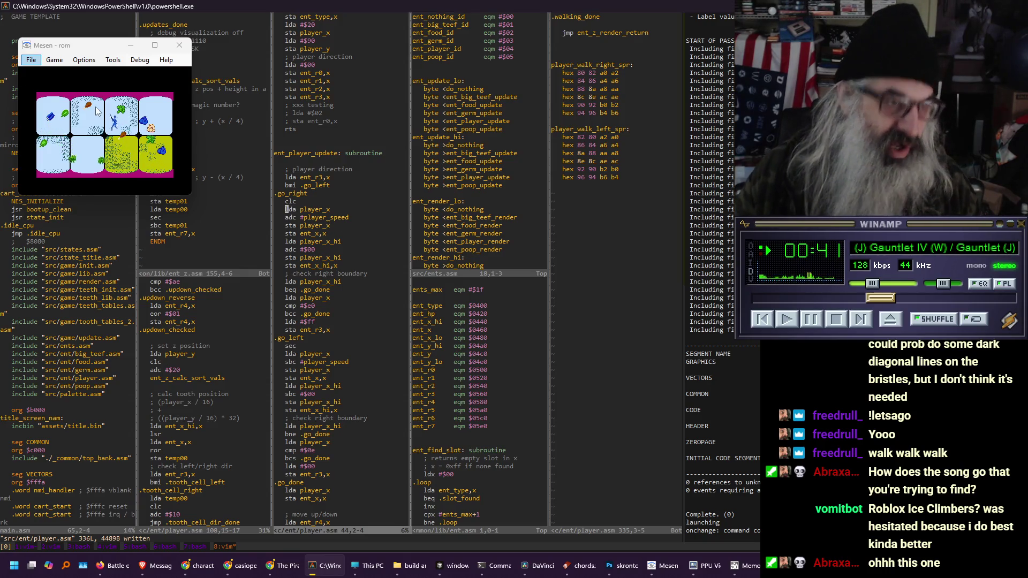
# Switch Mesen's video scale to 3x with Alt+3 so the game window grows
pyautogui.hotkey('alt', '3')
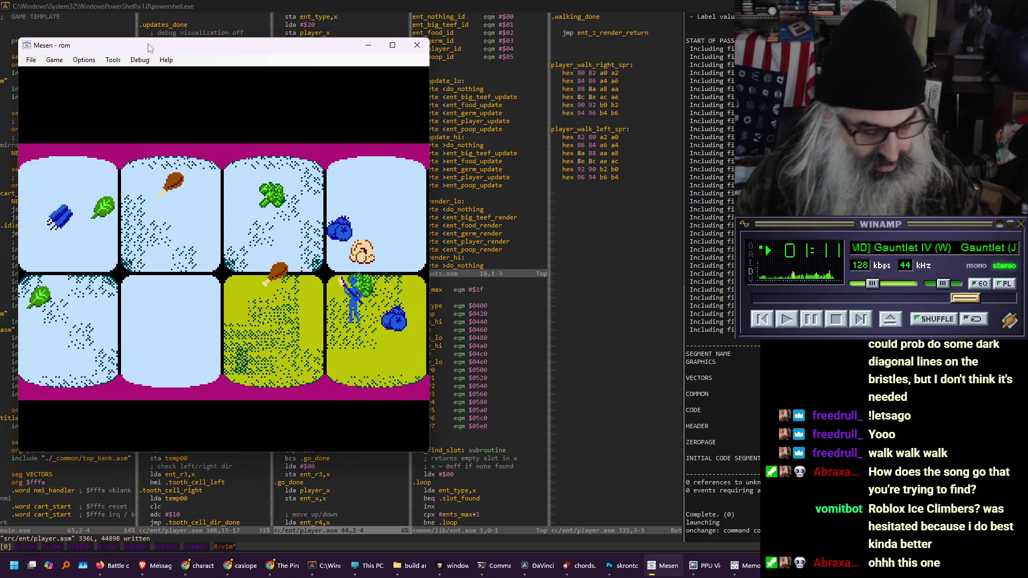
# Return Mesen to 1x scale and refocus the PowerShell/Vim window
pyautogui.hotkey('alt', '1')
pyautogui.click(356, 186)
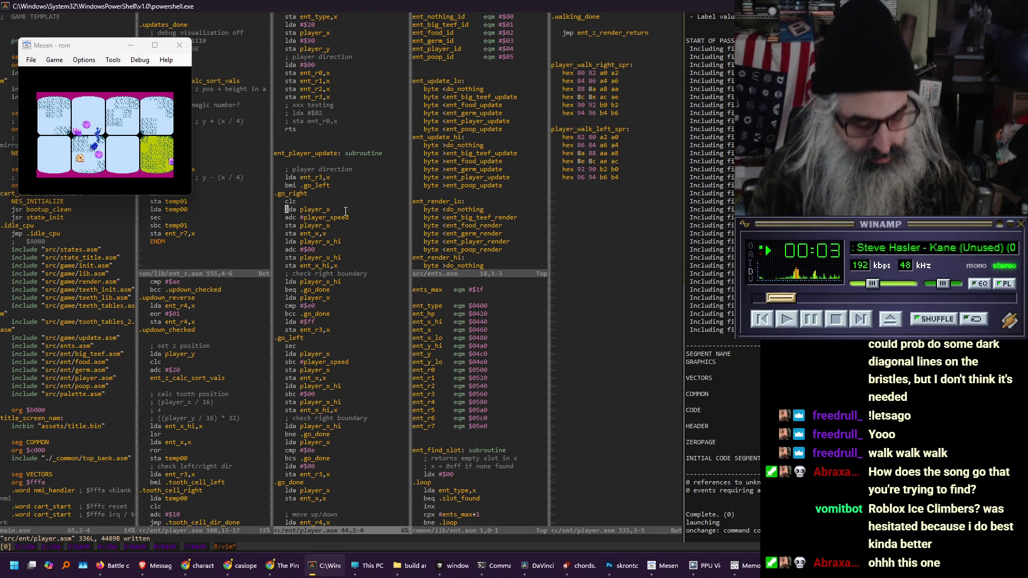
# Close the ents.asm and common/lib/ent.asm splits with :q
pyautogui.hotkey('ctrl', 'w')
pyautogui.write('l')
pyautogui.write(':q')
pyautogui.press('Return')
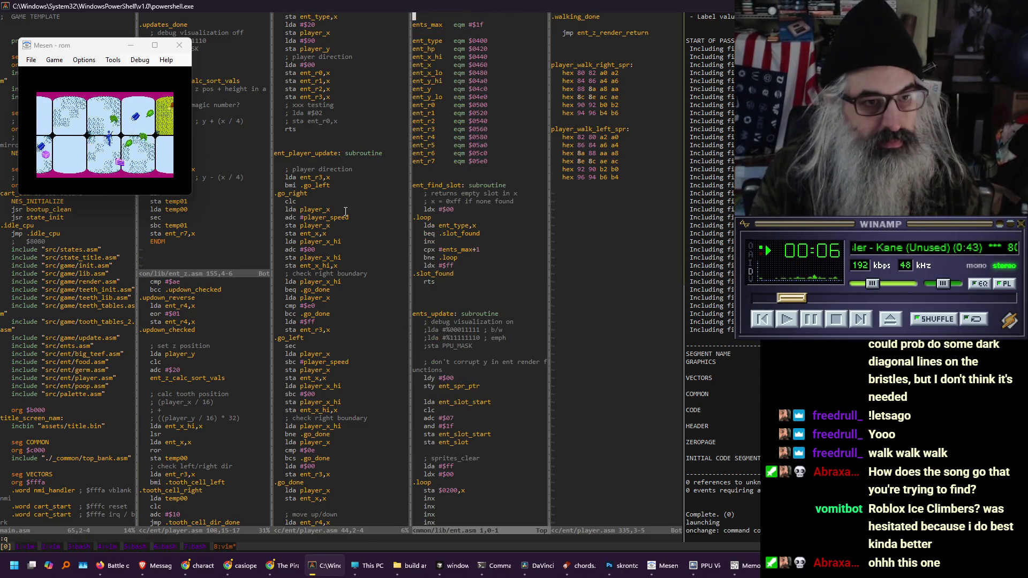
pyautogui.write(':q')
pyautogui.press('Return')
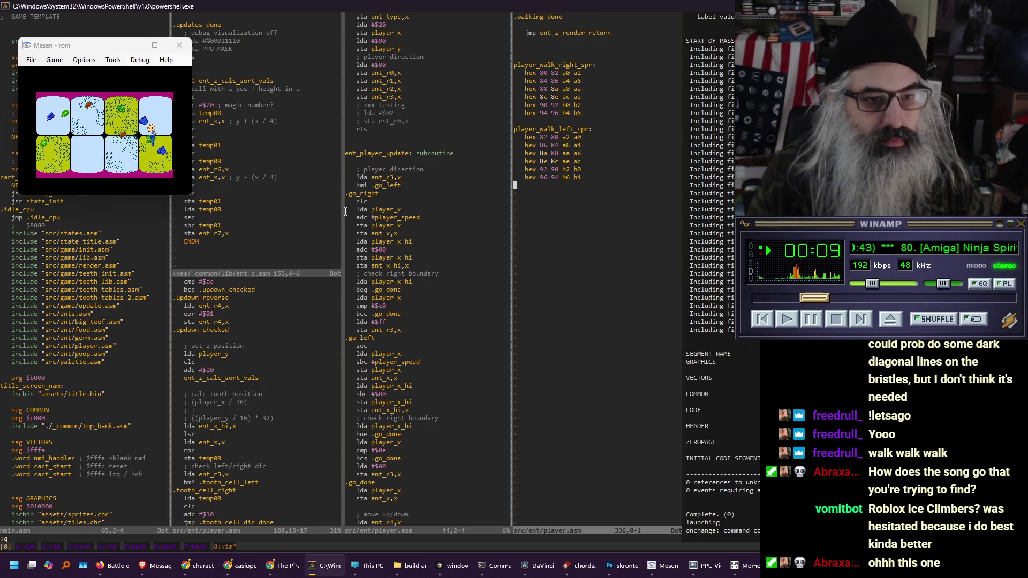
# Page back through player.asm to ent_player_render and its .not_next_frame label
pyautogui.hotkey('ctrl', 'b')
pyautogui.hotkey('ctrl', 'b')
pyautogui.hotkey('ctrl', 'b')
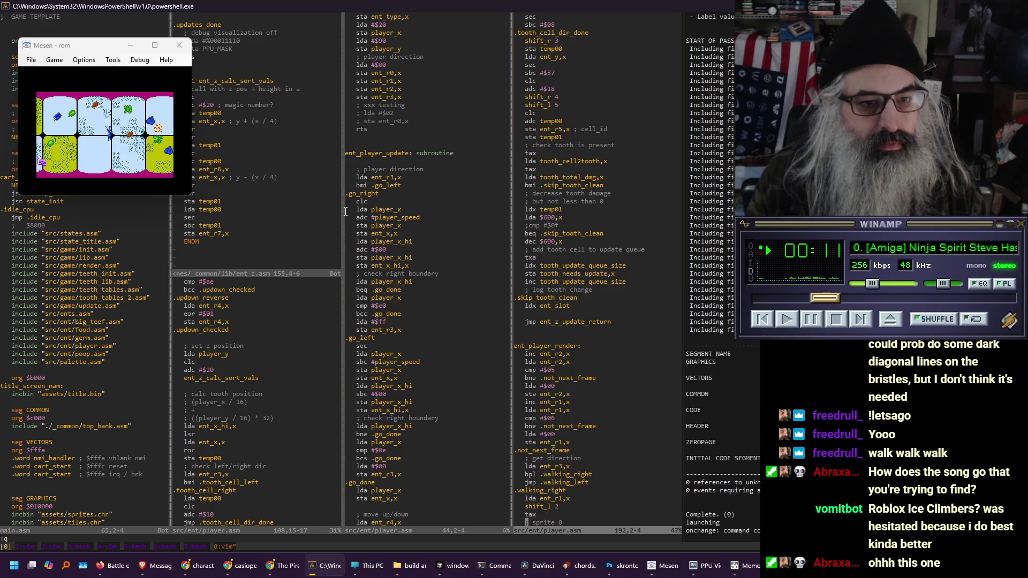
pyautogui.press('j')
pyautogui.press('j')
pyautogui.press('j')
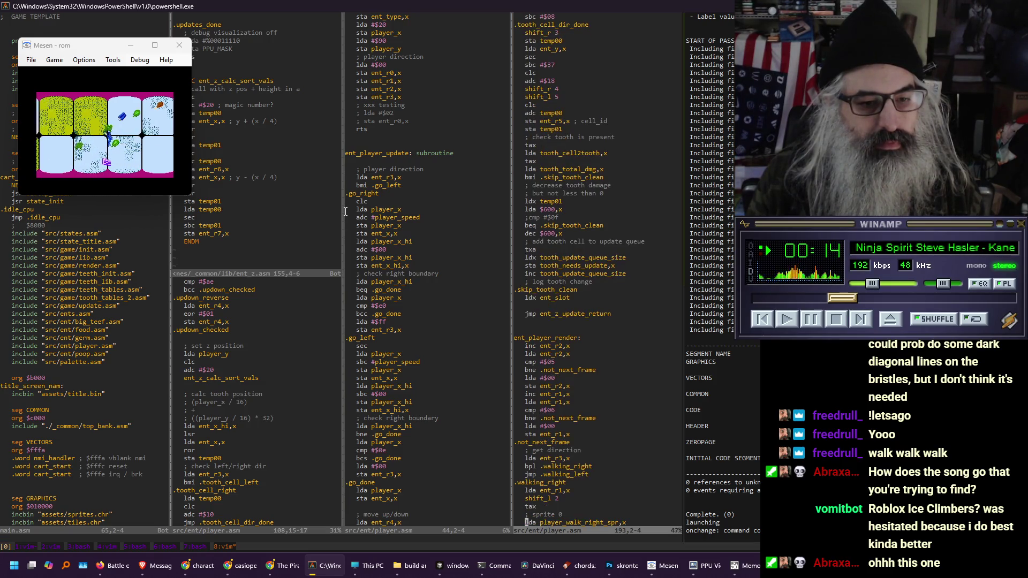
pyautogui.press('k')
pyautogui.press('k')
pyautogui.press('k')
pyautogui.press('k')
pyautogui.press('k')
pyautogui.press('k')
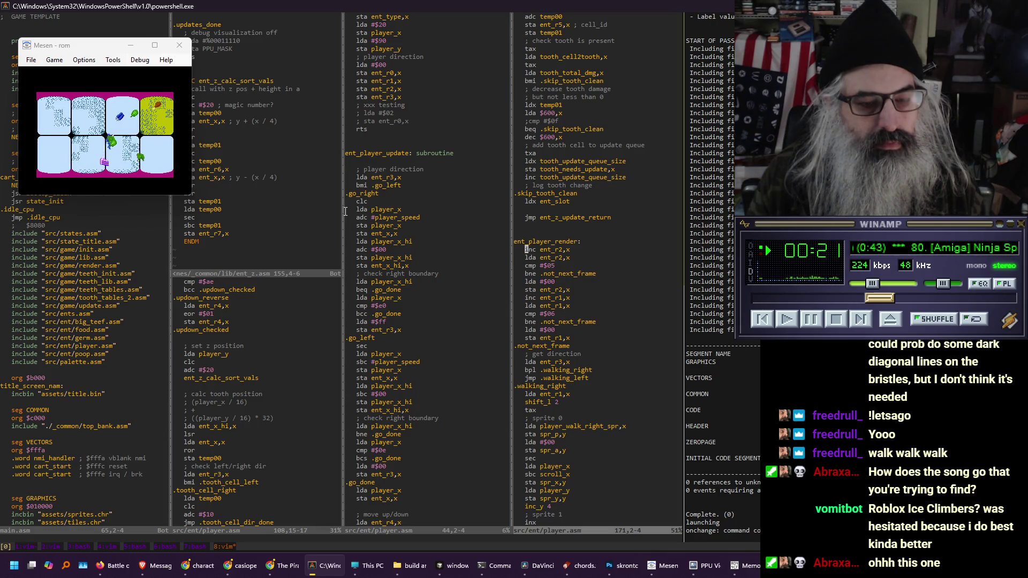
pyautogui.press('j')
pyautogui.press('j')
pyautogui.press('j')
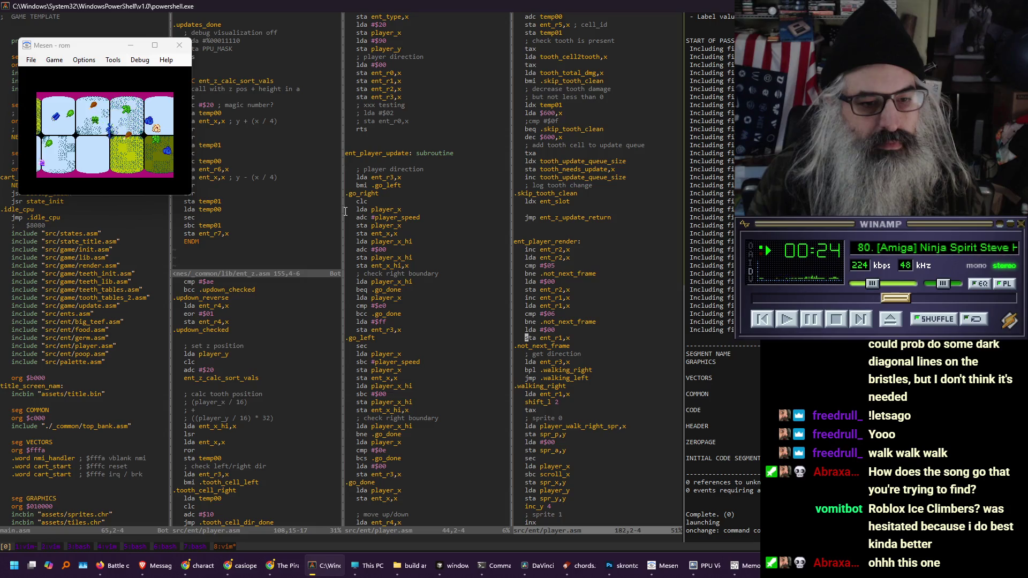
pyautogui.press('j')
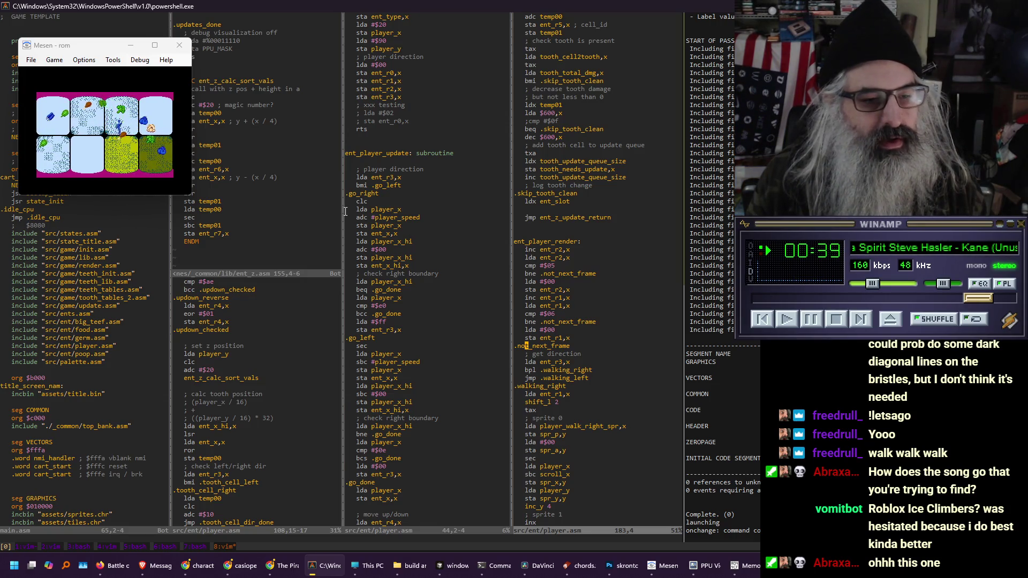
# Add a '; UPDATES BY STATE' comment after blank lines at the end of player.asm
pyautogui.press('j')
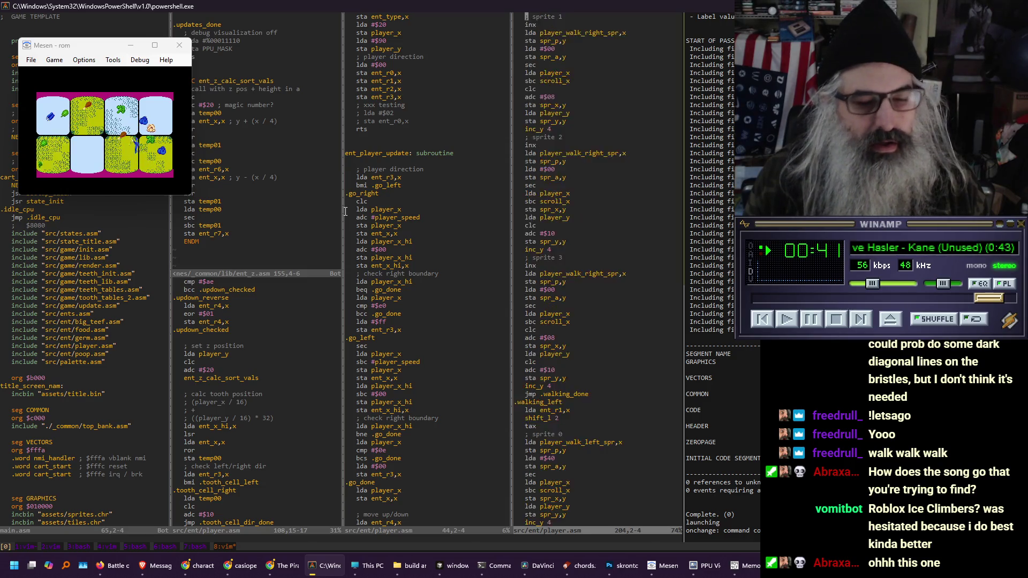
pyautogui.press('j')
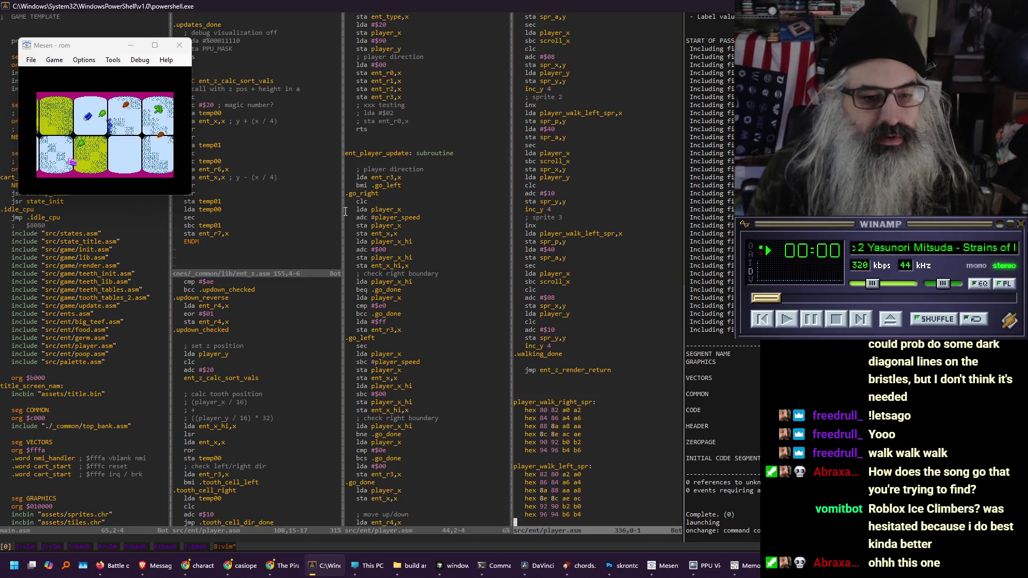
pyautogui.press('o')
pyautogui.press('Return')
pyautogui.press('Return')
pyautogui.press('Return')
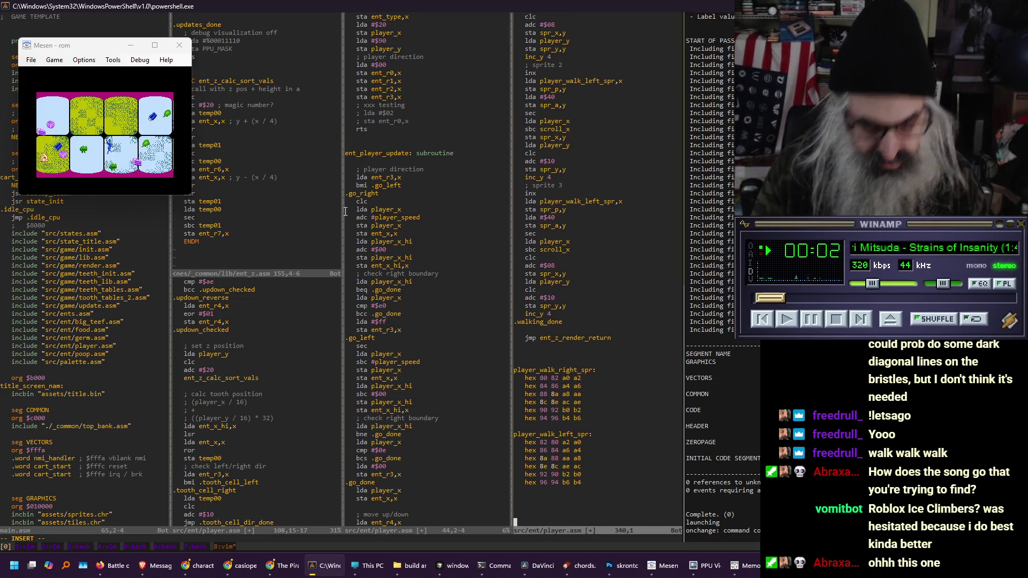
pyautogui.write(';')
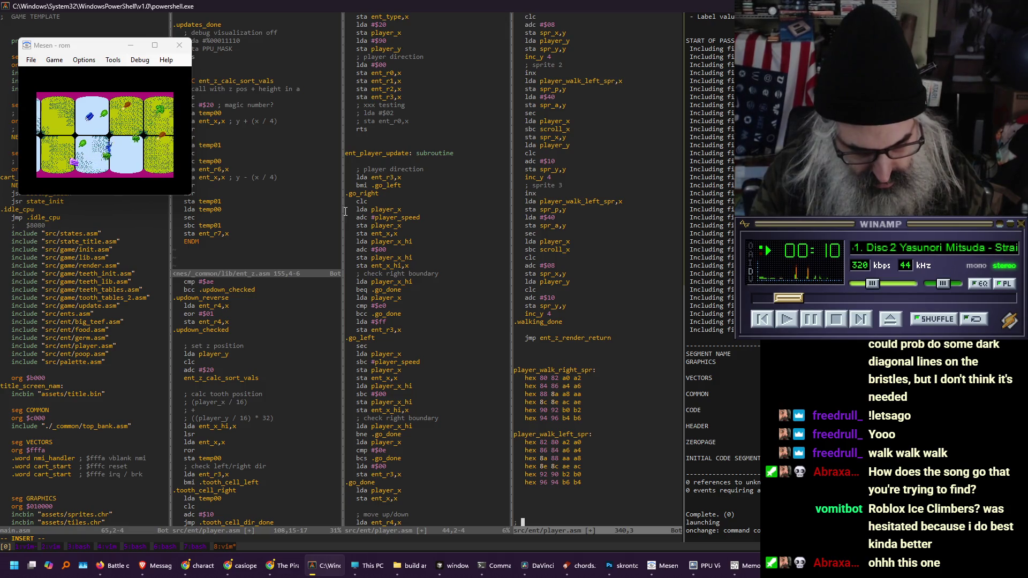
pyautogui.write('UPDATE')
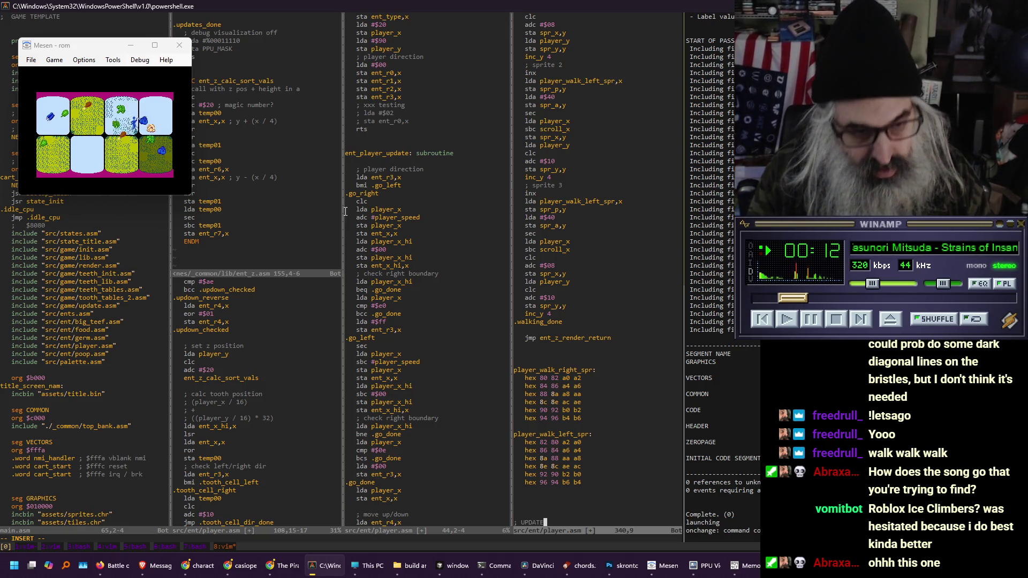
pyautogui.write('S BY STATE')
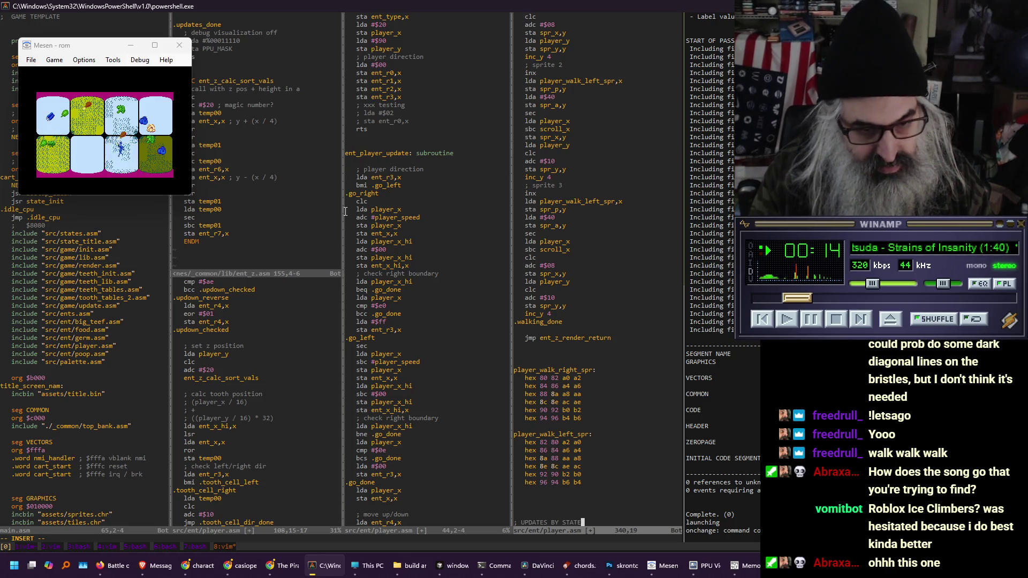
# Add '; RENDERS BY STATE' below with blank lines between, then split vertically with :vs
pyautogui.press('Return')
pyautogui.press('Return')
pyautogui.press('Return')
pyautogui.write('; REND')
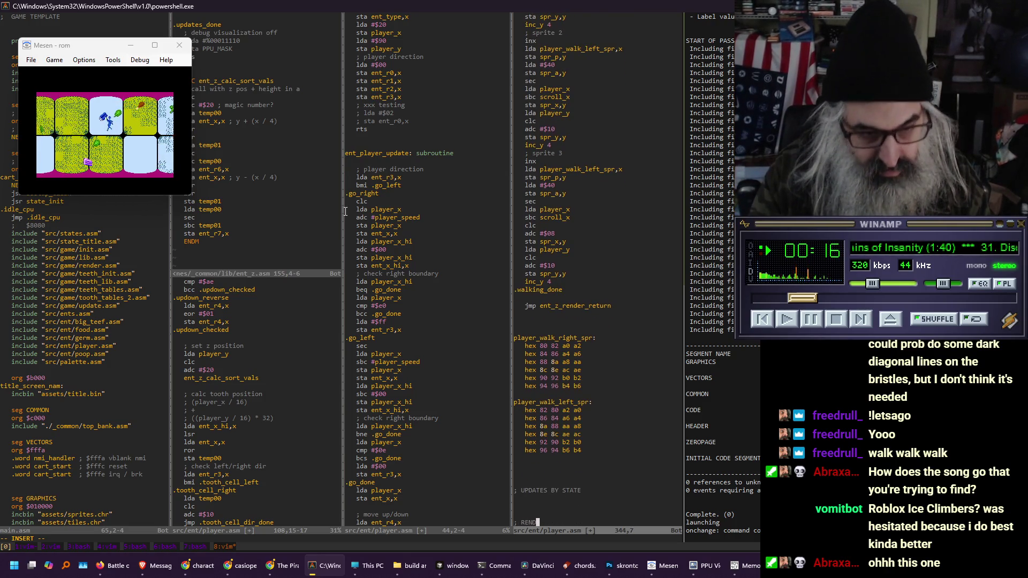
pyautogui.write('ERS BY STATE')
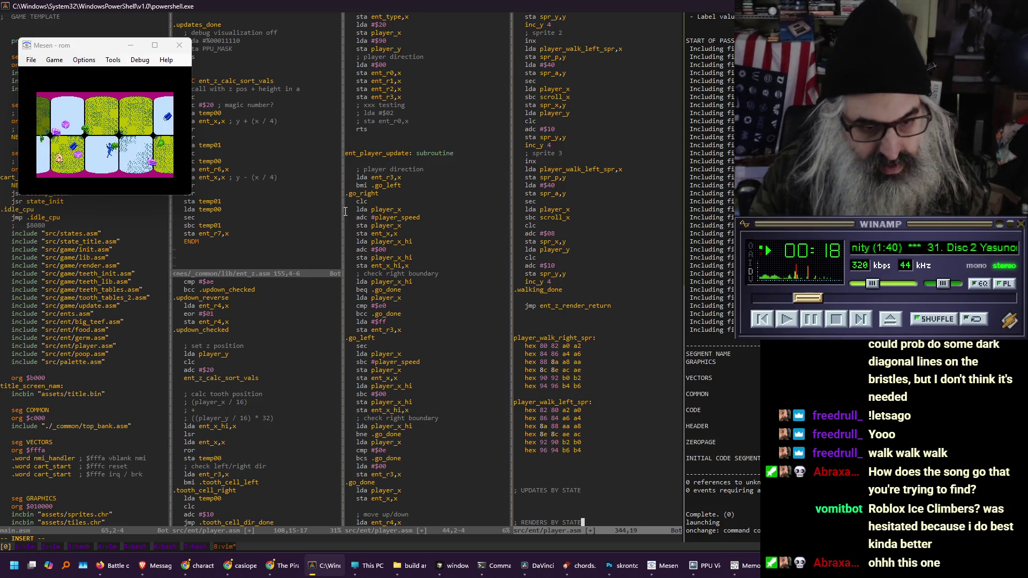
pyautogui.press('Up')
pyautogui.press('Up')
pyautogui.press('Up')
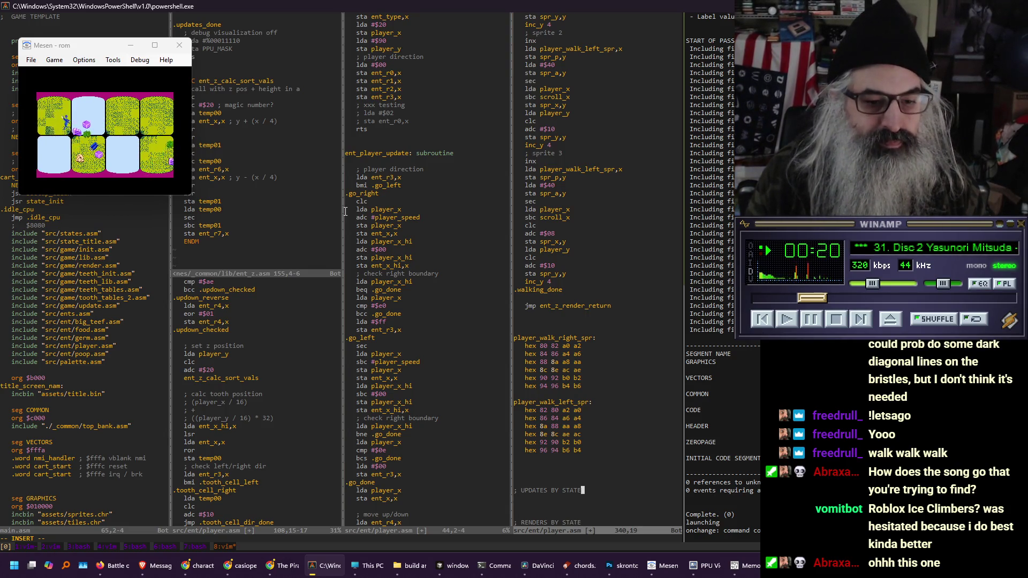
pyautogui.press('Return')
pyautogui.press('Return')
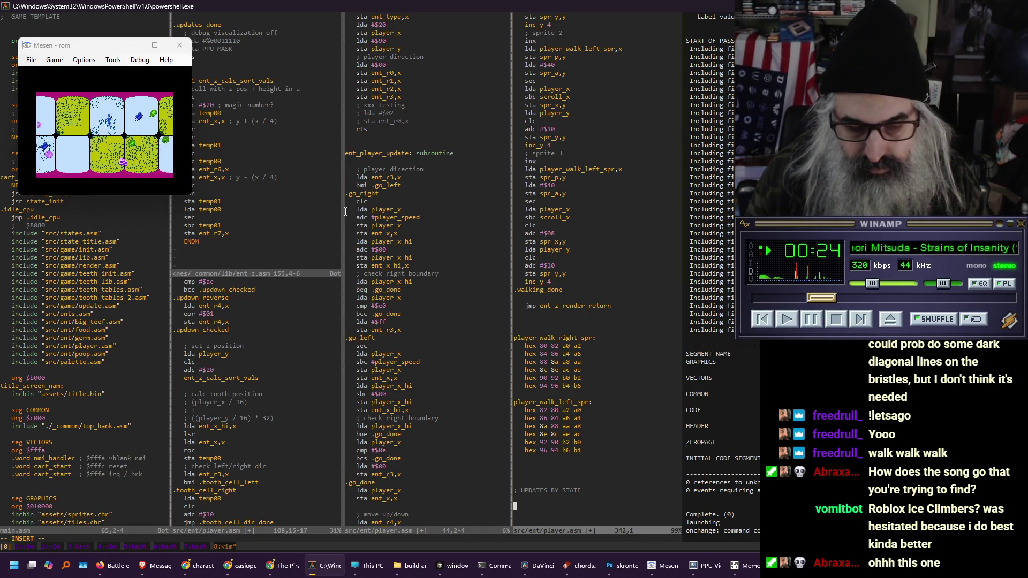
pyautogui.press('Escape')
pyautogui.write(':vs')
pyautogui.press('Return')
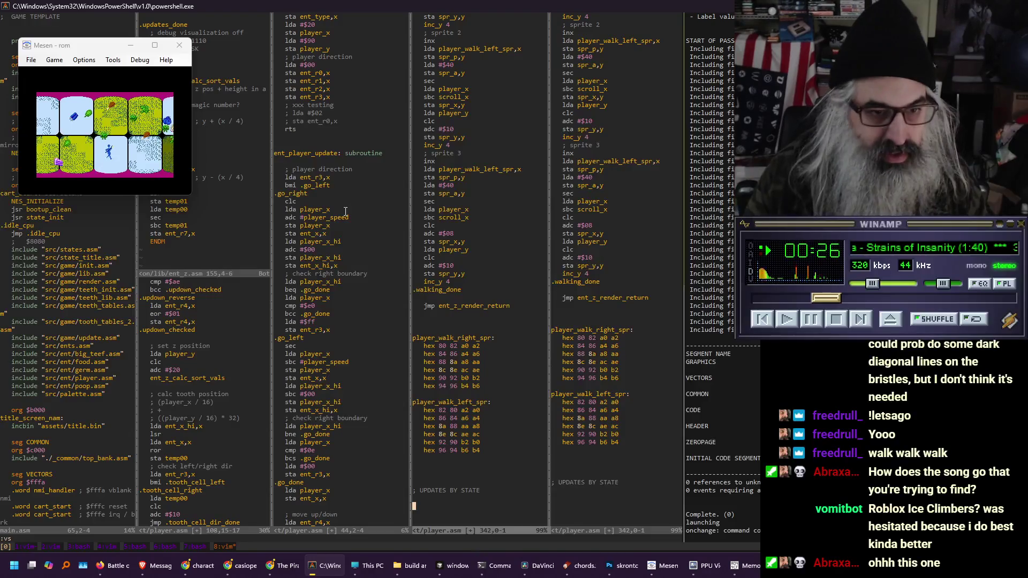
# Open the :E file browser and navigate into orange_island/src
pyautogui.write(':E')
pyautogui.press('Return')
pyautogui.press('-')
pyautogui.press('-')
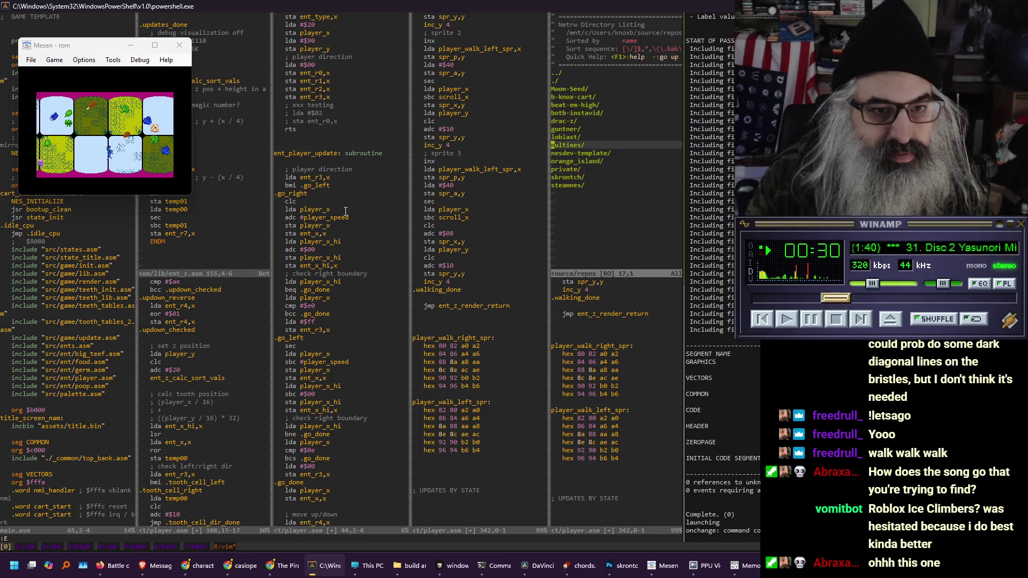
pyautogui.press('j')
pyautogui.press('j')
pyautogui.press('Return')
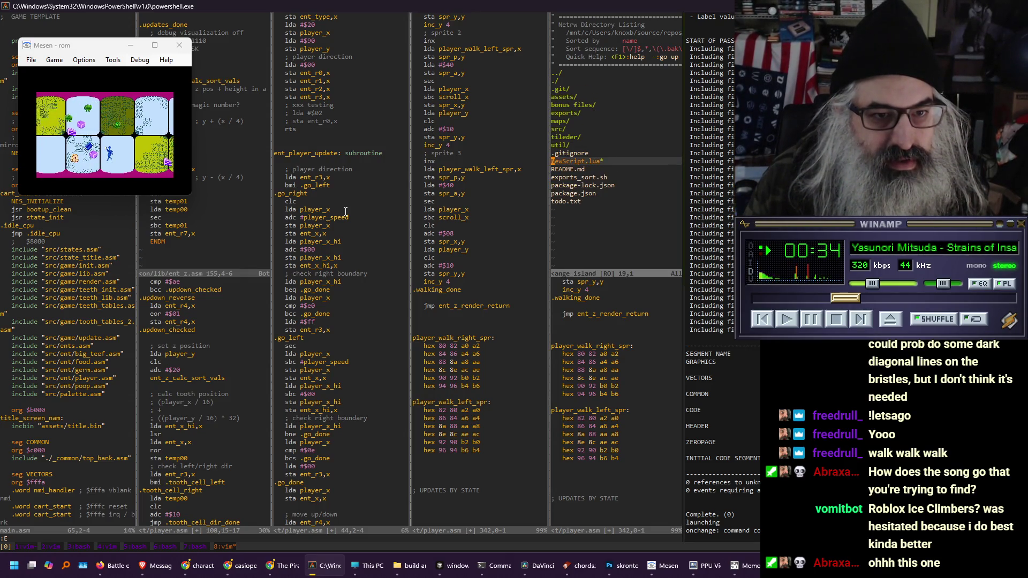
pyautogui.press('k')
pyautogui.press('k')
pyautogui.press('k')
pyautogui.press('j')
pyautogui.press('j')
pyautogui.press('j')
pyautogui.press('Return')
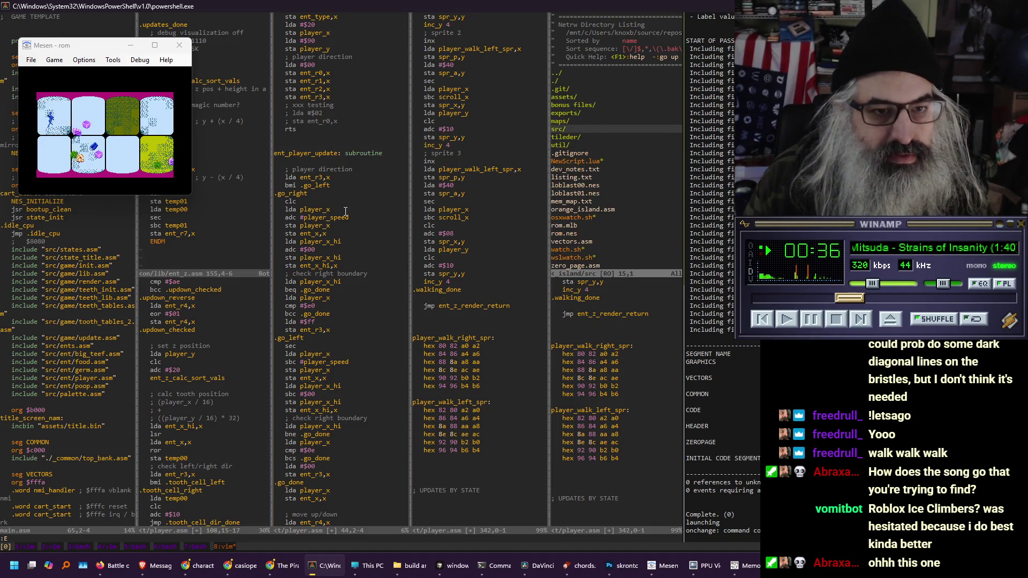
# Browse into states/shmup/ent and open cancrorum.asm read-only despite its swap file
pyautogui.press('k')
pyautogui.press('k')
pyautogui.press('j')
pyautogui.press('Return')
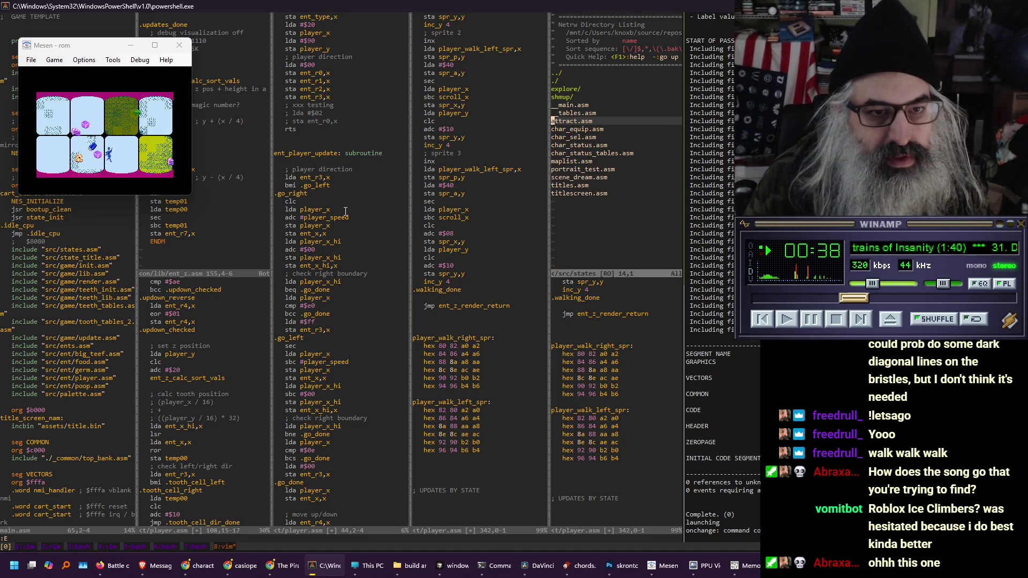
pyautogui.press('k')
pyautogui.press('k')
pyautogui.press('k')
pyautogui.press('Return')
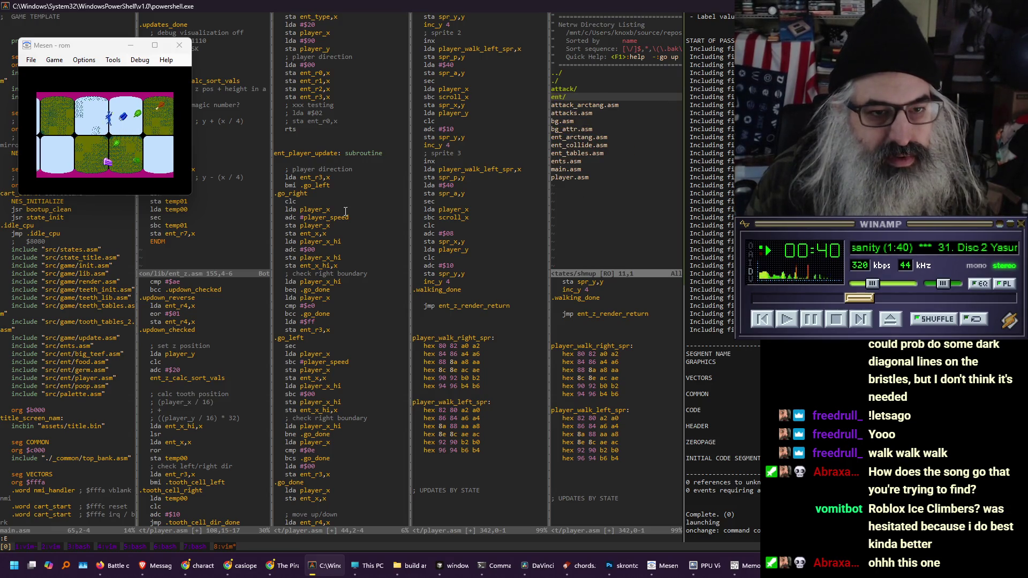
pyautogui.press('Return')
pyautogui.press('j')
pyautogui.press('j')
pyautogui.press('j')
pyautogui.press('Return')
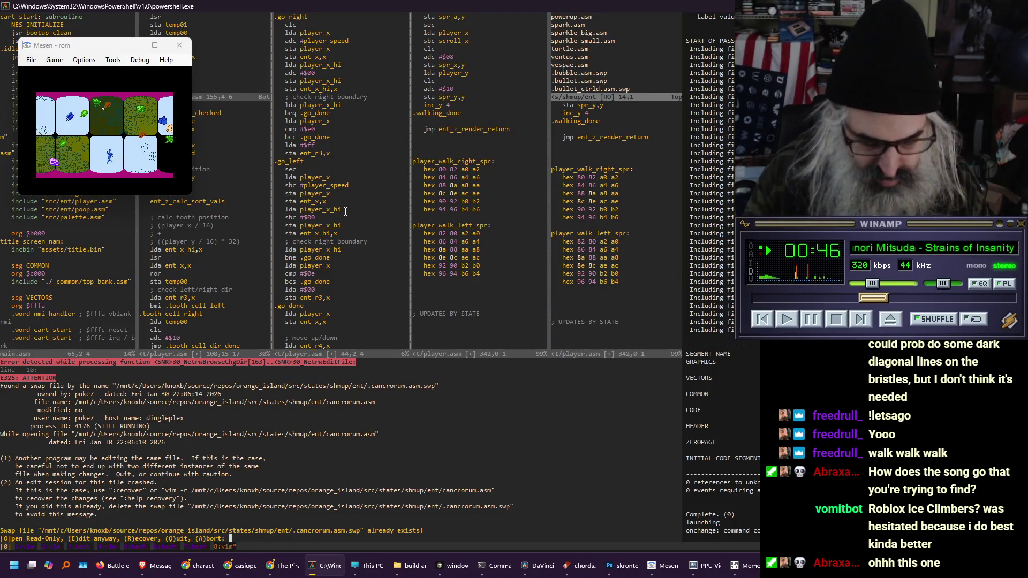
pyautogui.press('o')
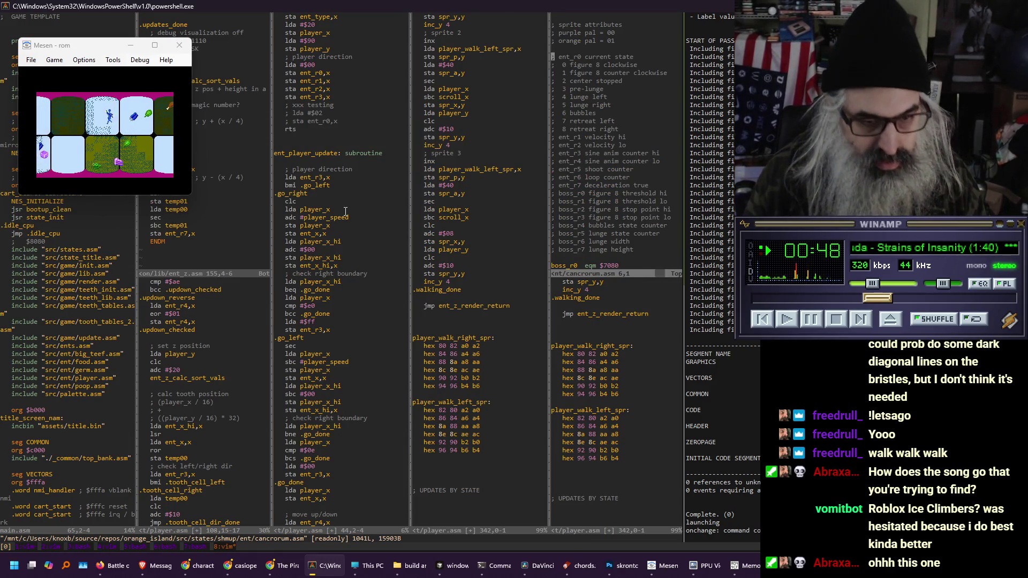
# Close the extra lower player.asm pane with :q!
pyautogui.hotkey('ctrl', 'w')
pyautogui.write('j')
pyautogui.write(':q!')
pyautogui.press('Return')
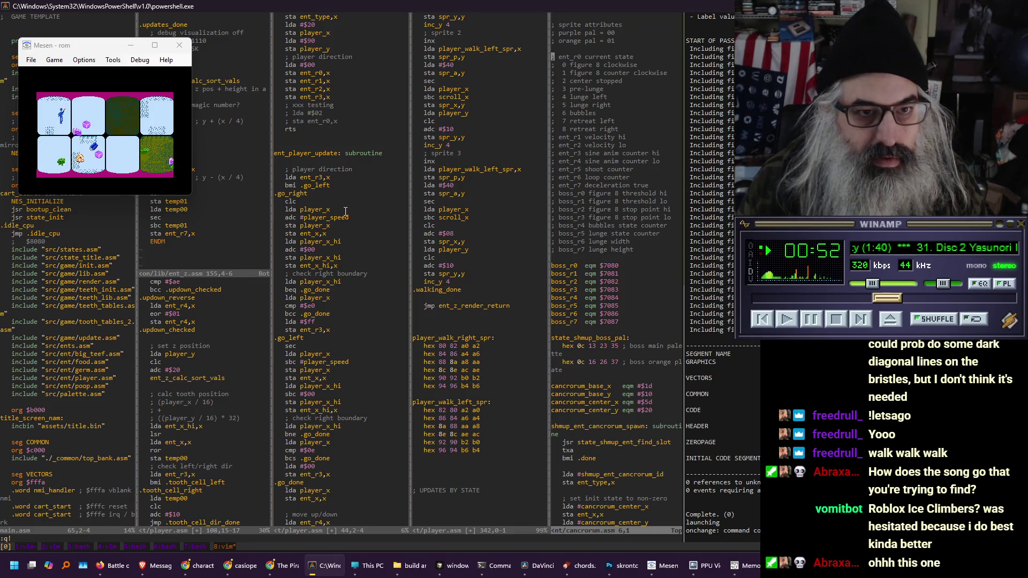
# Page through cancrorum.asm to review the cancrorum_state_lo/hi address tables
pyautogui.hotkey('ctrl', 'f')
pyautogui.hotkey('ctrl', 'f')
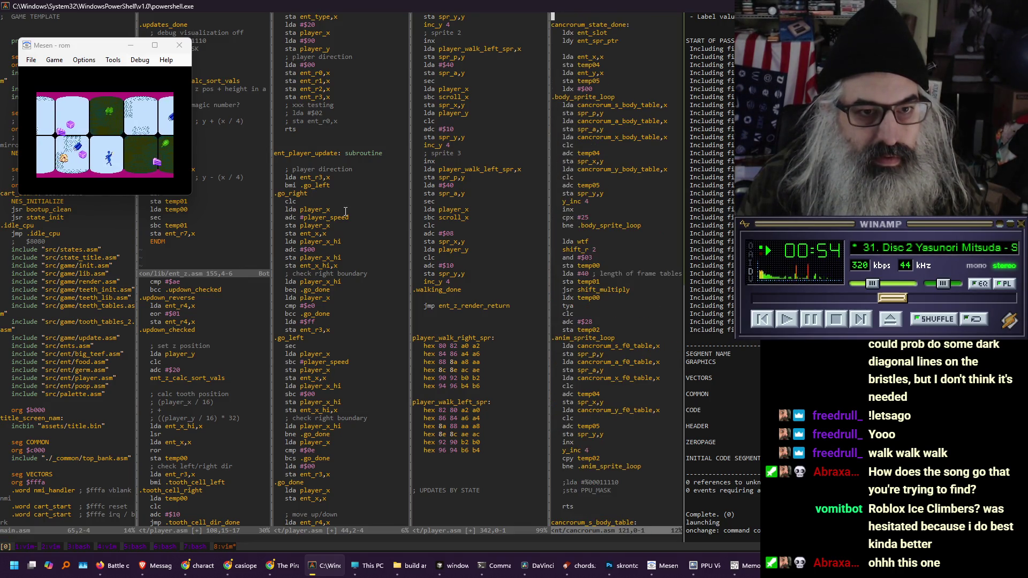
pyautogui.hotkey('ctrl', 'f')
pyautogui.hotkey('ctrl', 'f')
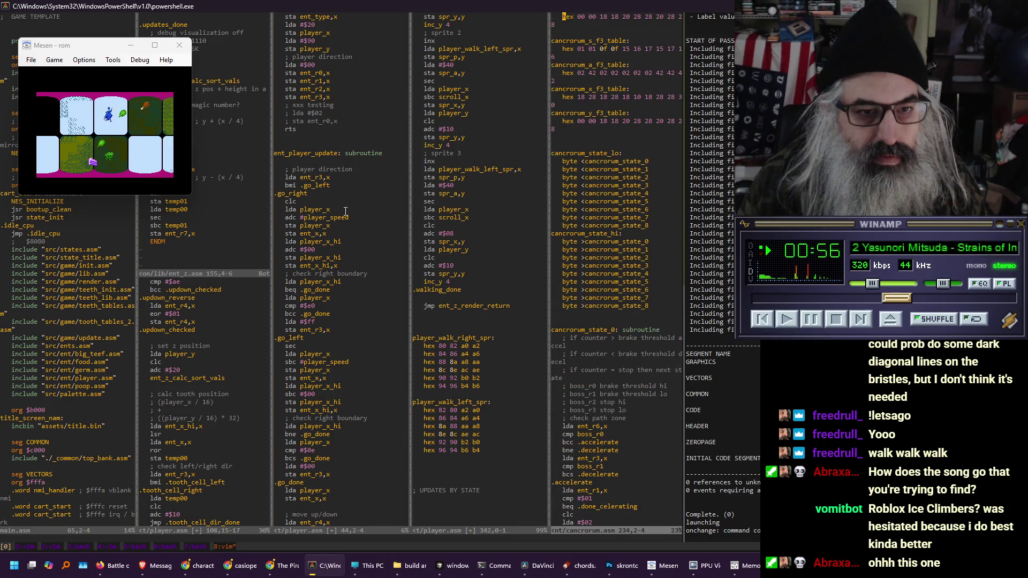
pyautogui.press('j')
pyautogui.press('j')
pyautogui.press('j')
pyautogui.press('k')
pyautogui.press('k')
pyautogui.press('k')
pyautogui.press('j')
pyautogui.press('j')
pyautogui.press('j')
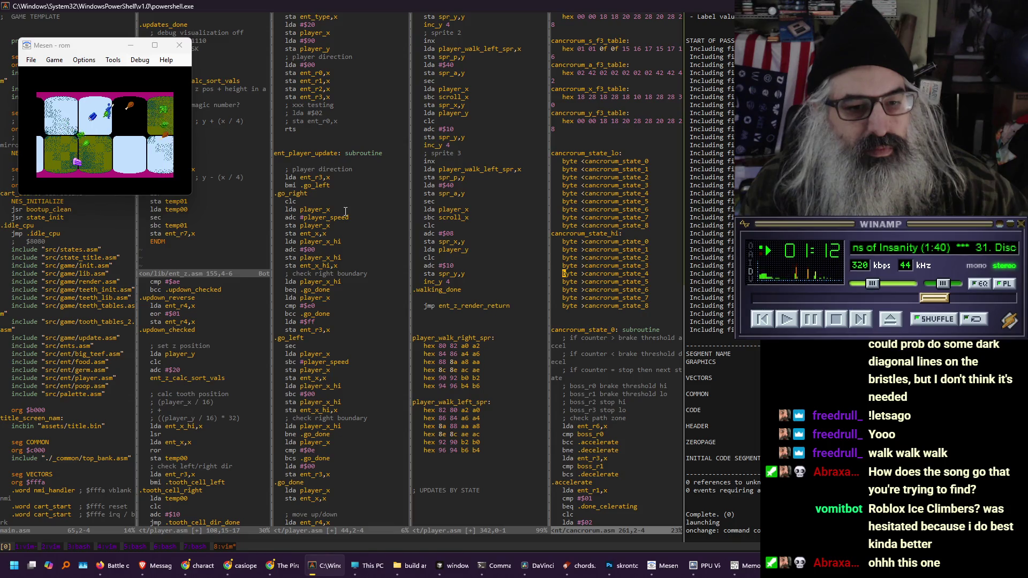
pyautogui.press('j')
pyautogui.press('j')
pyautogui.press('j')
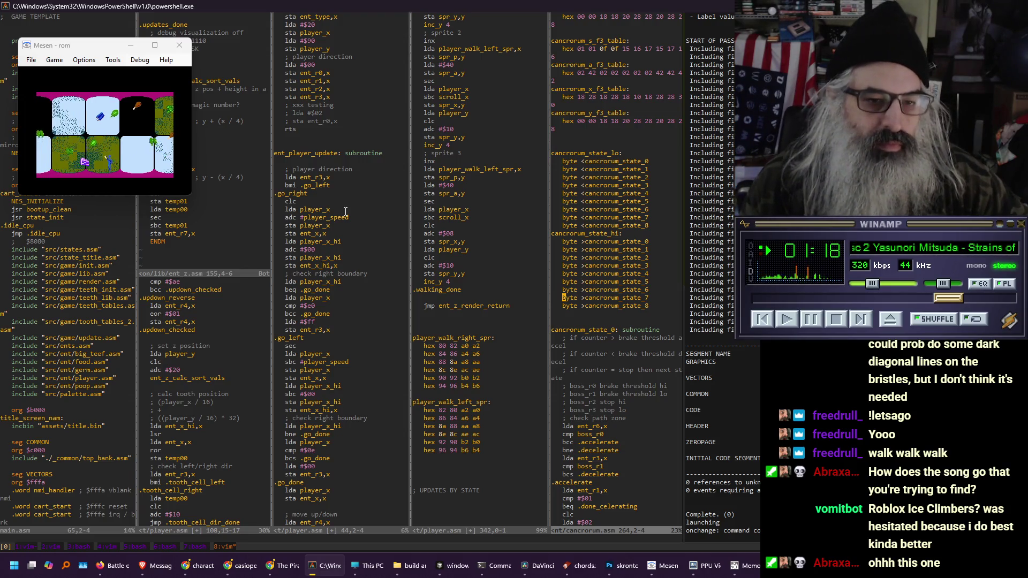
pyautogui.press('j')
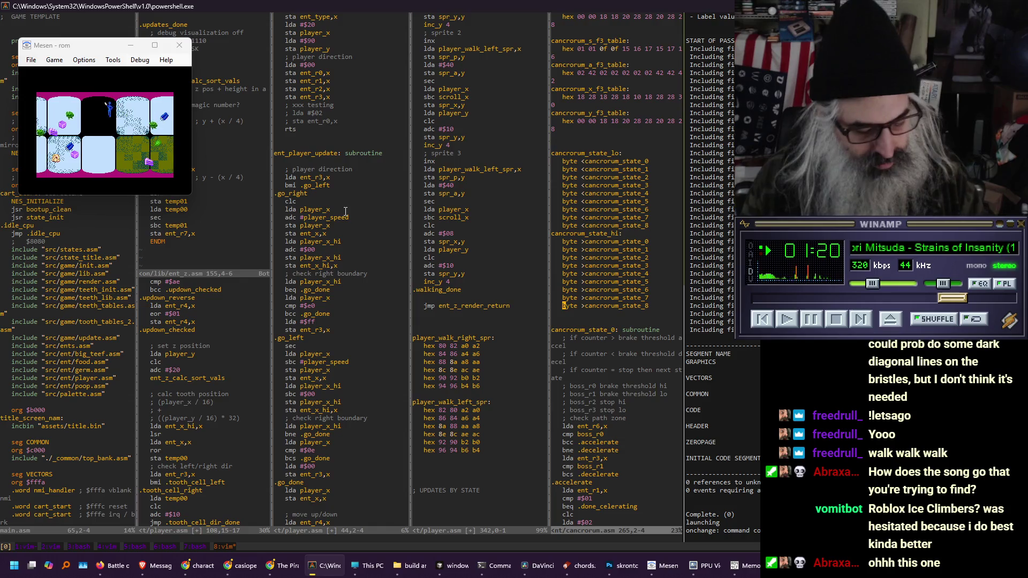
# Switch to the player.asm pane and enter insert mode under UPDATES BY STATE
pyautogui.hotkey('ctrl', 'w')
pyautogui.press('h')
pyautogui.press('i')
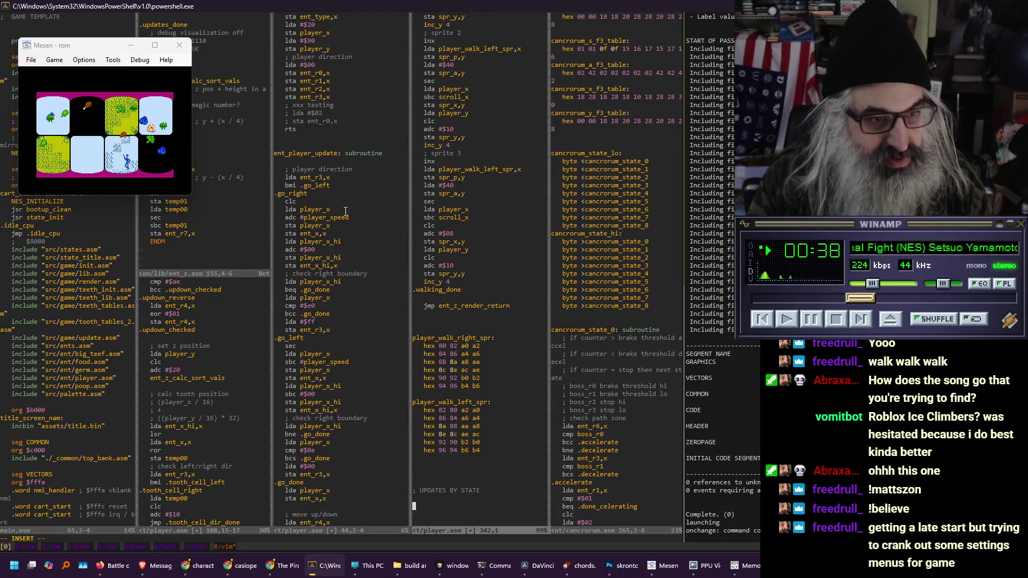
# Type 'player_state_0_update: subroutine' followed by an 'rts' line, then leave insert mode
pyautogui.write('player')
pyautogui.write('_')
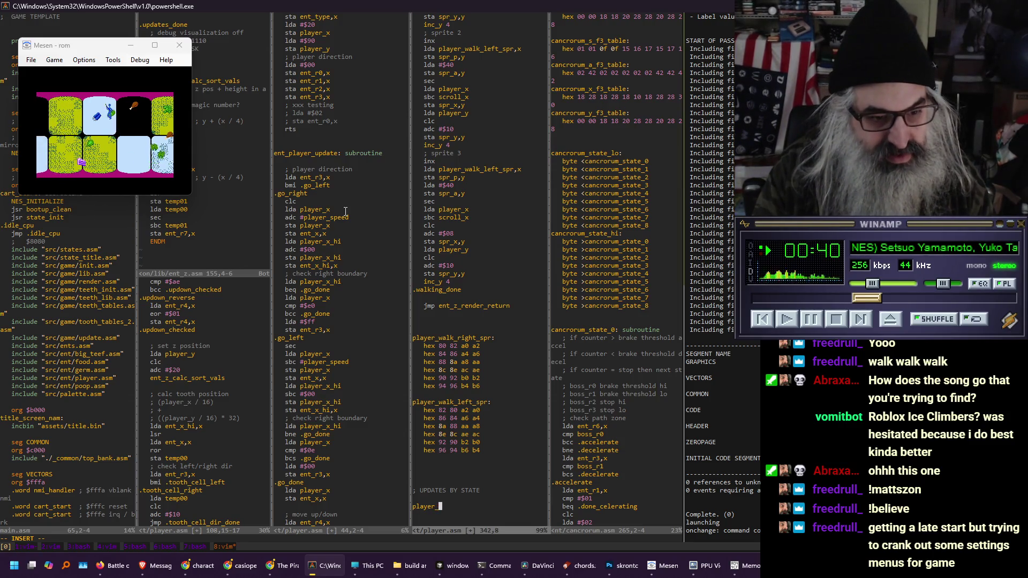
pyautogui.write('state')
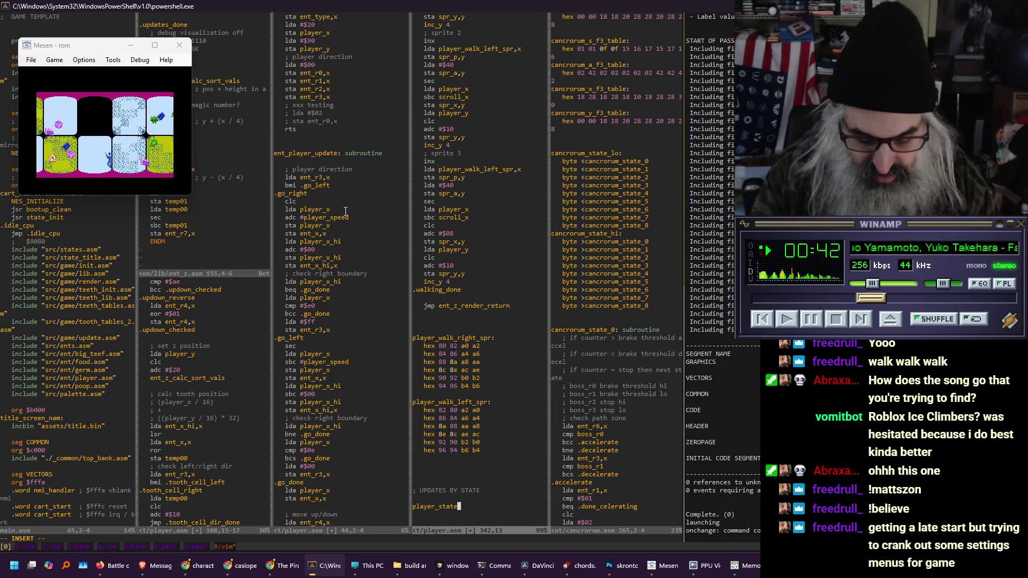
pyautogui.write('_0_update: subroutine')
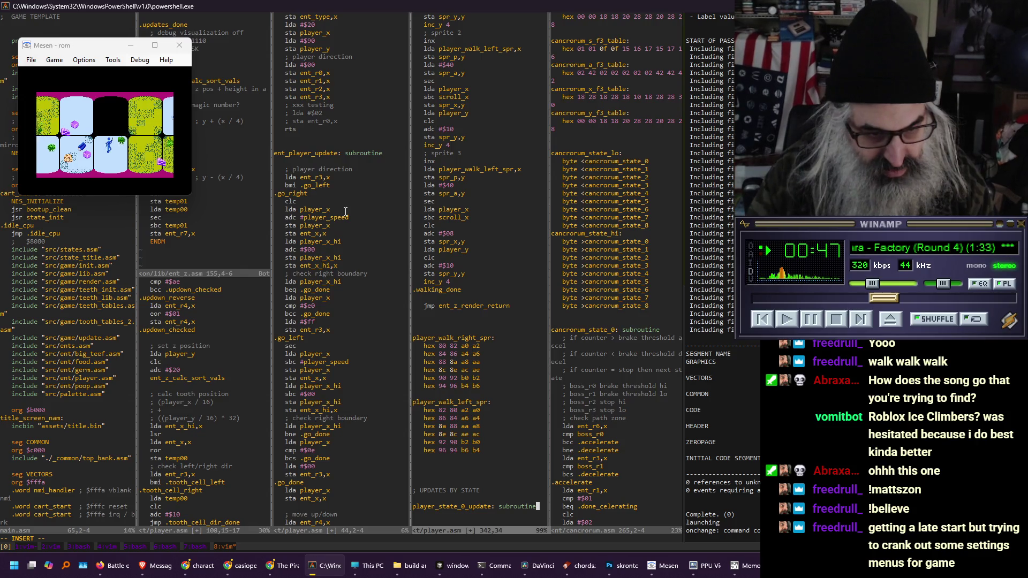
pyautogui.press('Return')
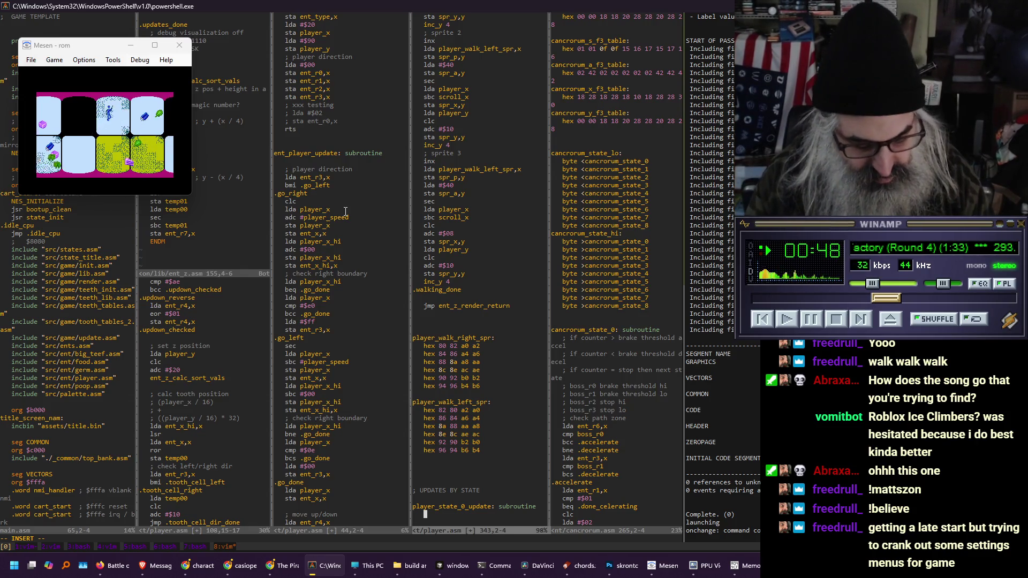
pyautogui.write('rts')
pyautogui.press('Down')
pyautogui.press('Down')
pyautogui.press('Down')
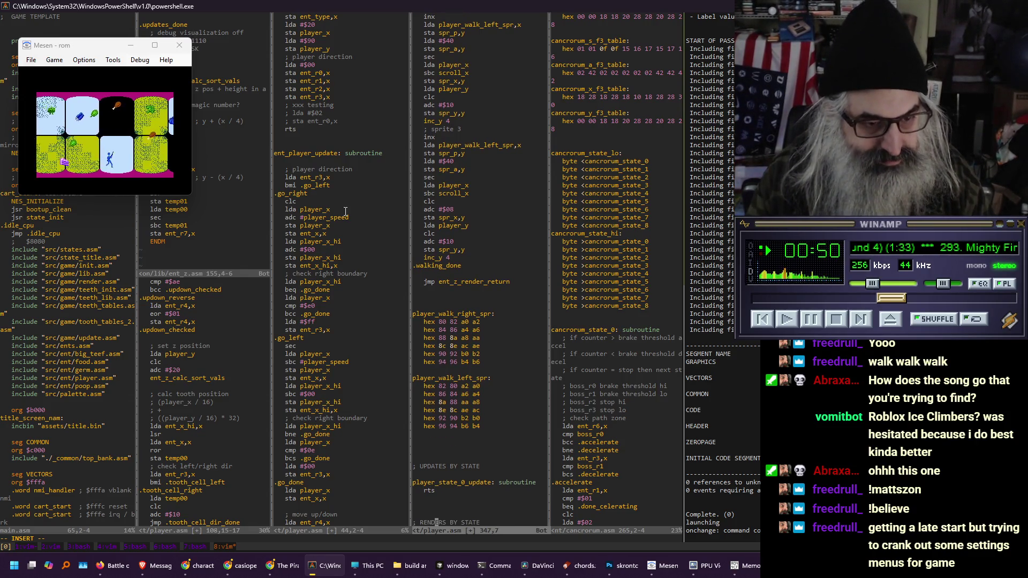
pyautogui.press('Escape')
# Yank the player_state_0_update stub and paste a second copy below it
pyautogui.hotkey('shift', 'v')
pyautogui.press('Up')
pyautogui.press('Up')
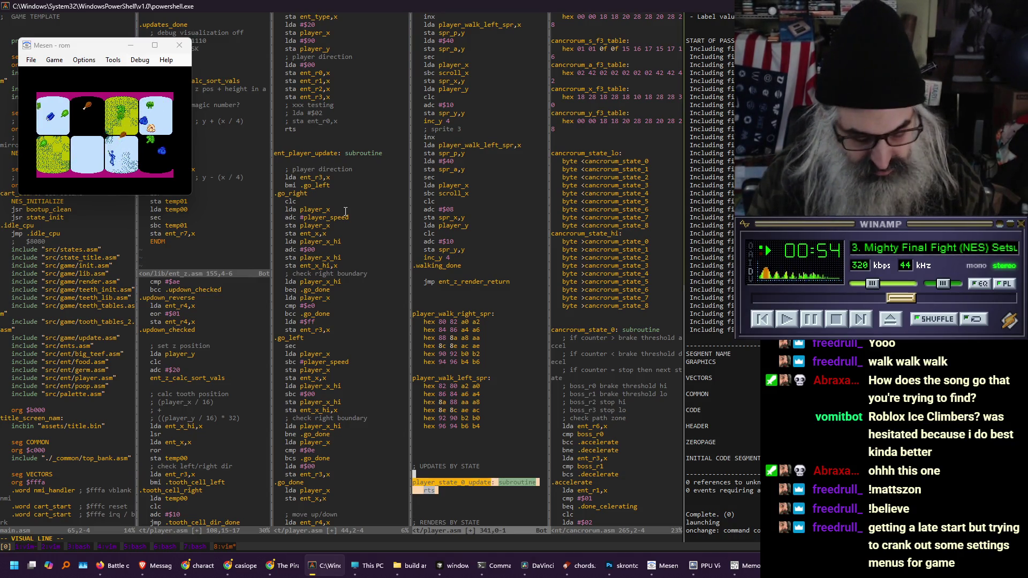
pyautogui.press('y')
pyautogui.press('Down')
pyautogui.press('Down')
pyautogui.press('p')
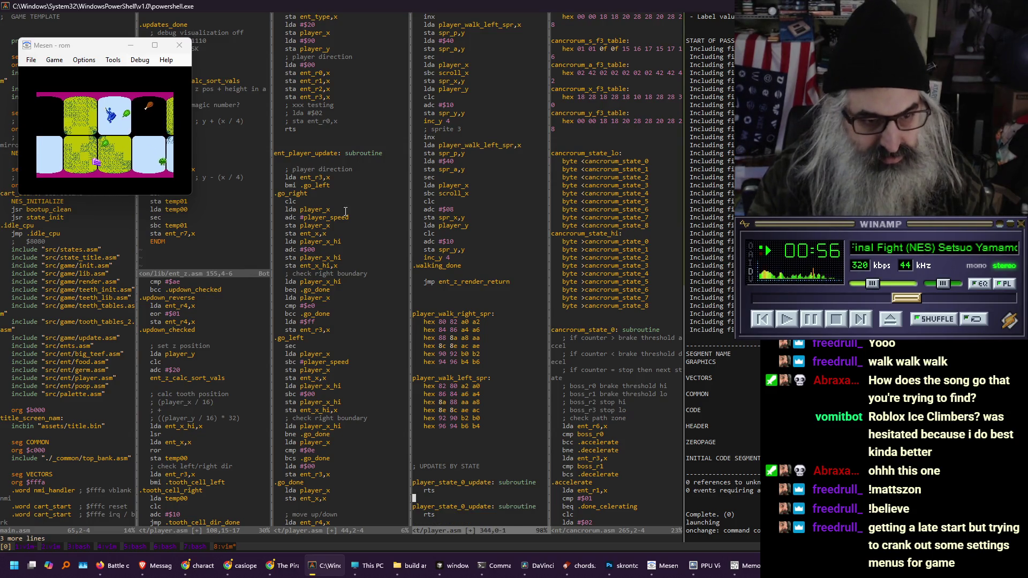
# Add an 'idle / standing' comment above the first stub
pyautogui.press('o')
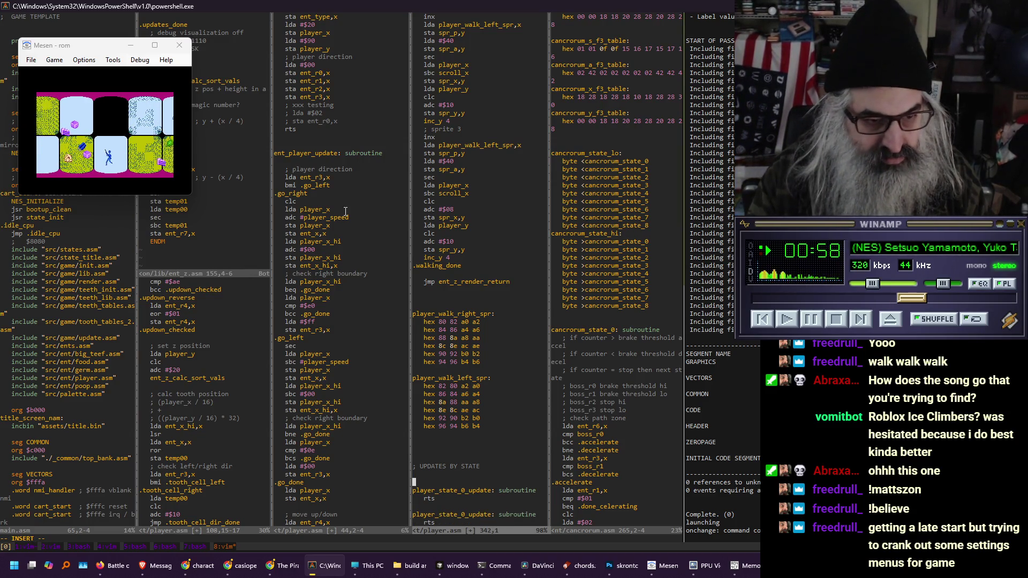
pyautogui.write('; idle /')
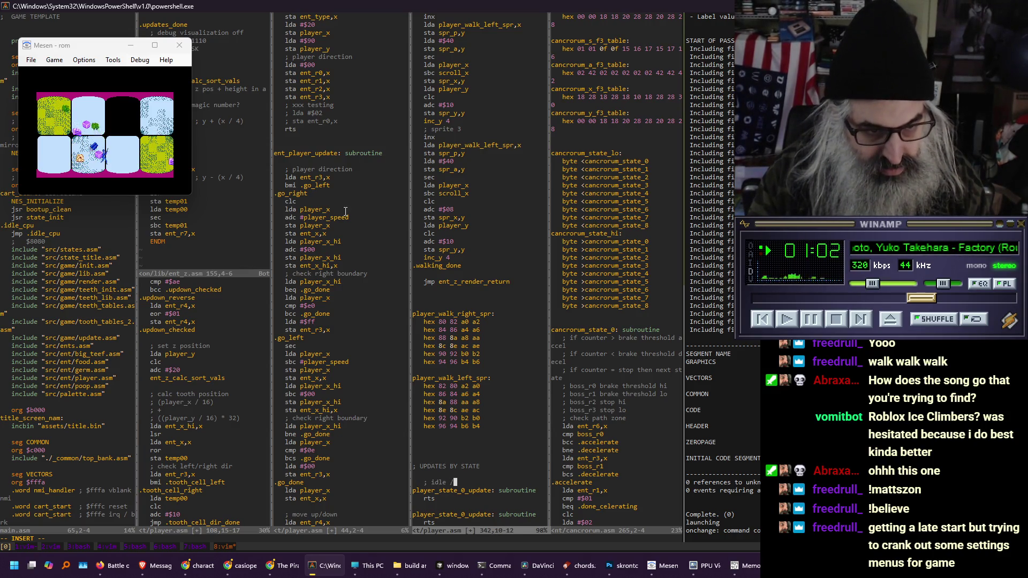
pyautogui.write('tanding')
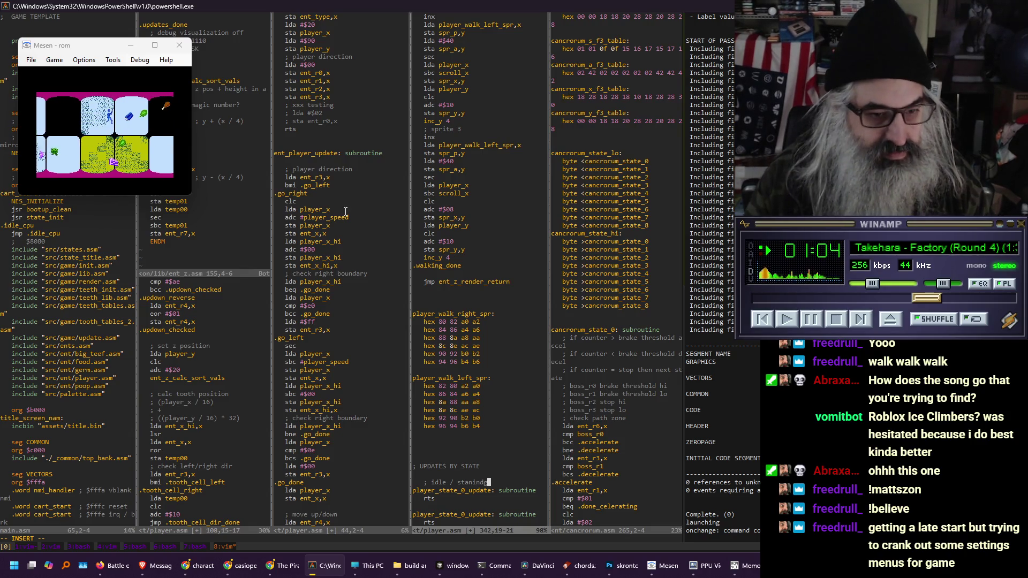
pyautogui.press('BackSpace')
pyautogui.press('BackSpace')
pyautogui.write('ing')
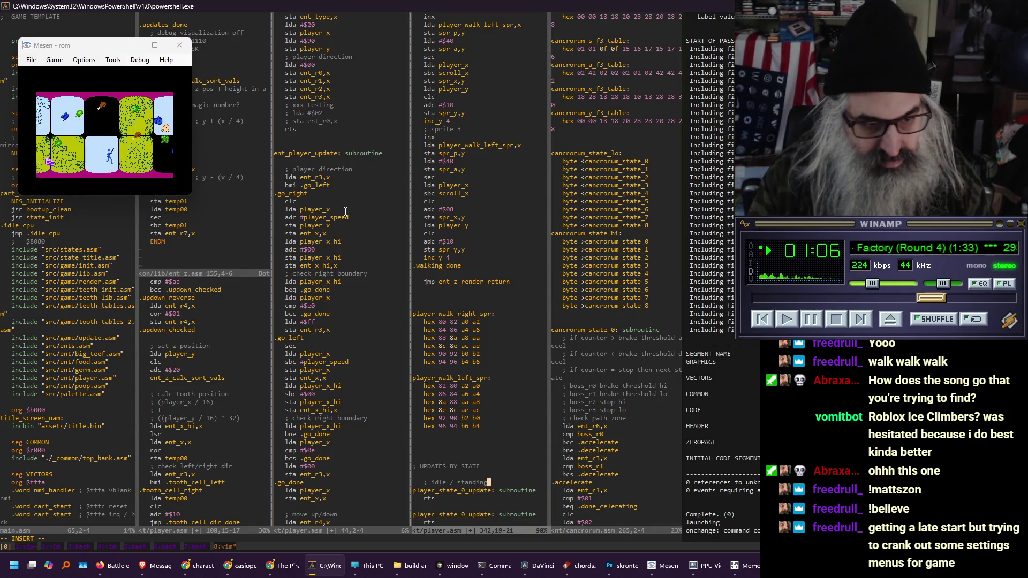
# Add a 'walking' comment to the second stub and rename it player_state_1_update
pyautogui.press('Down')
pyautogui.press('Return')
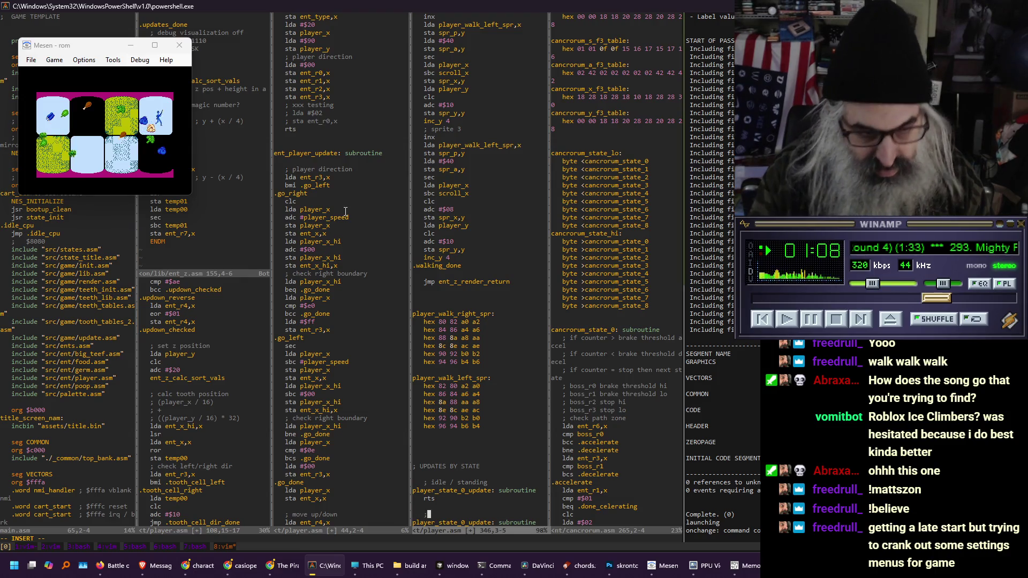
pyautogui.write('walking')
pyautogui.press('Down')
pyautogui.press('Down')
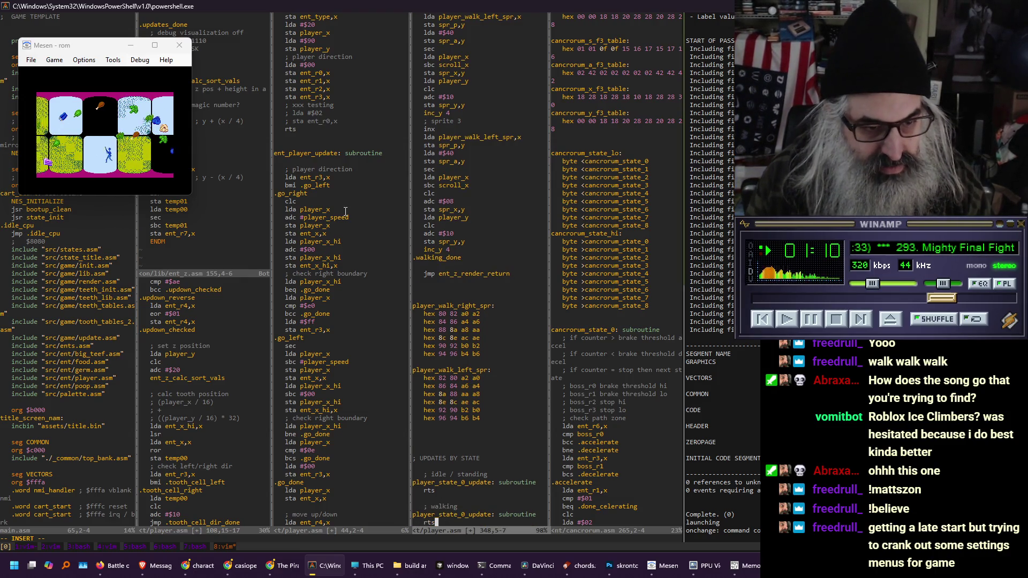
pyautogui.press('Right')
pyautogui.press('Right')
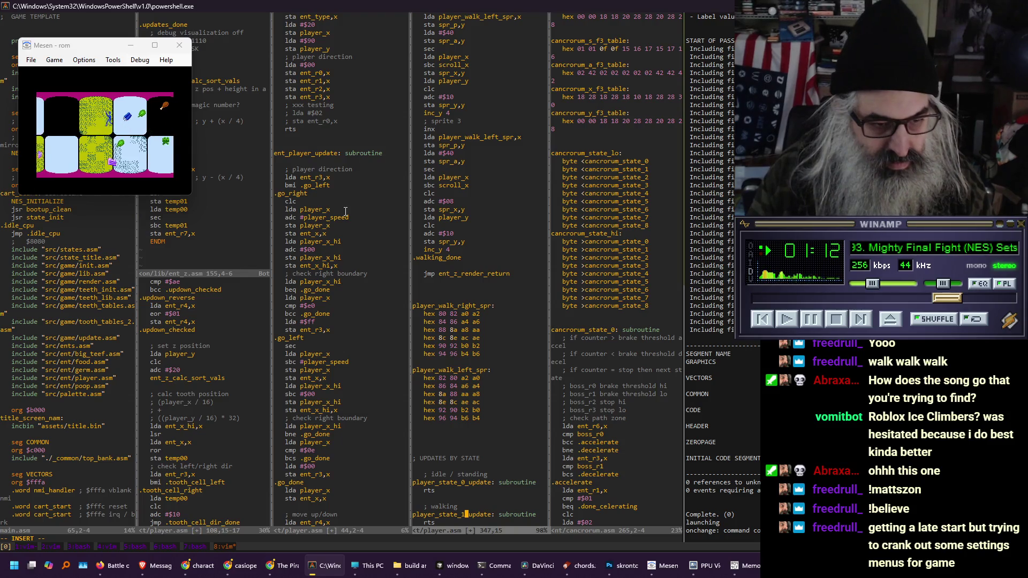
pyautogui.press('Down')
pyautogui.press('Down')
pyautogui.press('Down')
pyautogui.press('Escape')
# Copy both commented stubs and paste them under RENDERS BY STATE
pyautogui.hotkey('shift', 'v')
pyautogui.press('k')
pyautogui.press('k')
pyautogui.press('k')
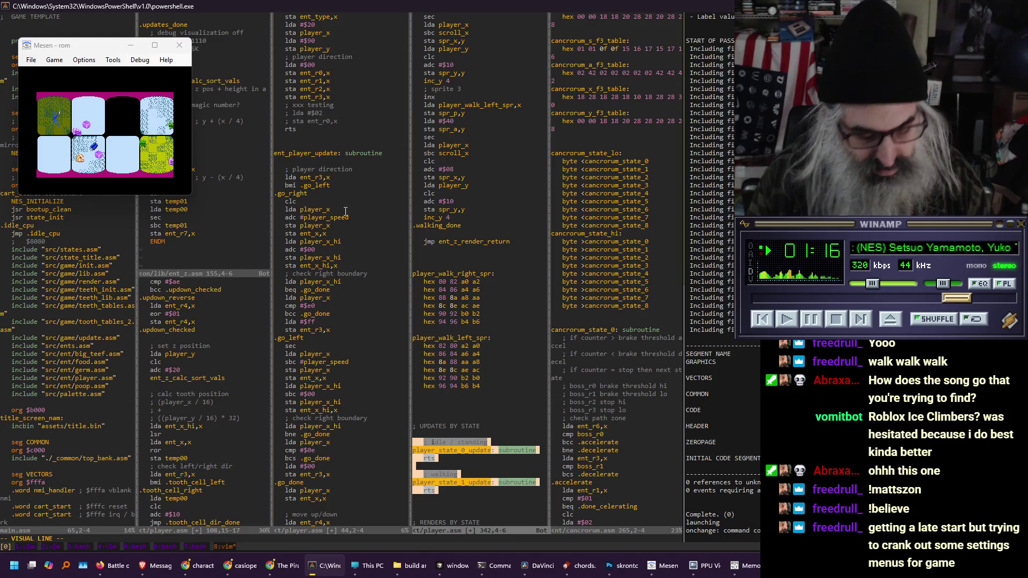
pyautogui.press('y')
pyautogui.press('G')
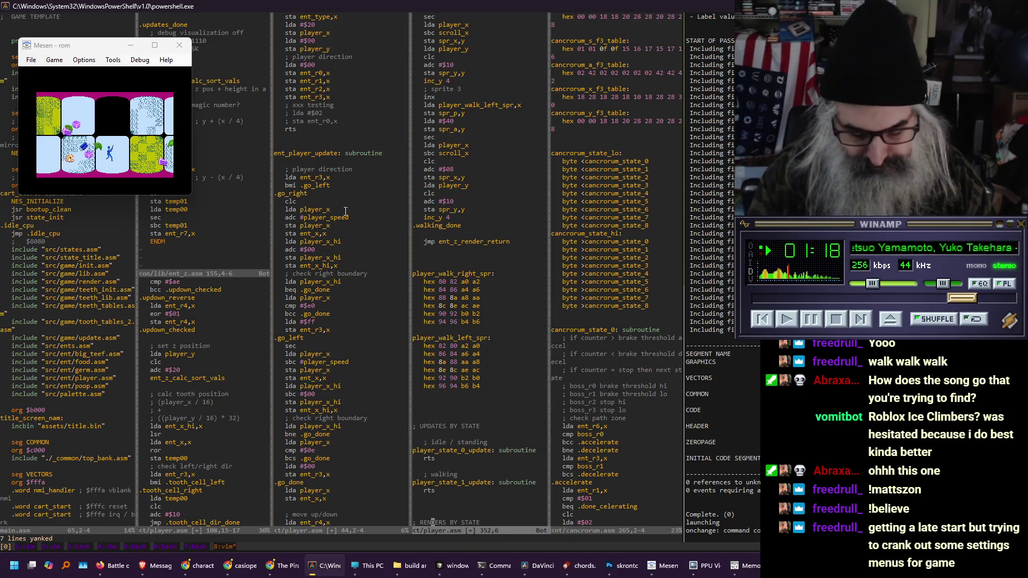
pyautogui.press('p')
pyautogui.press('O')
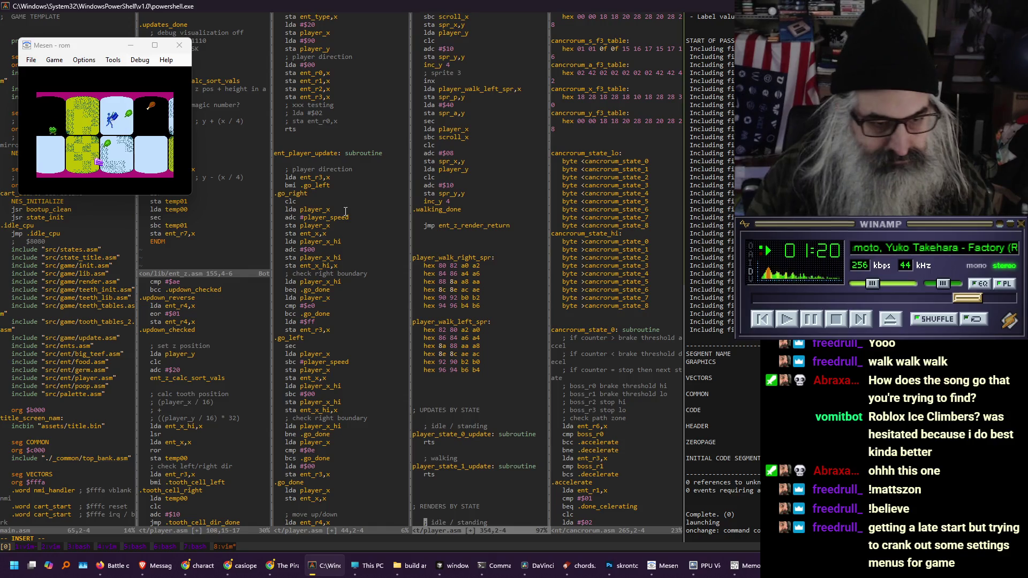
pyautogui.press('Down')
pyautogui.press('Down')
pyautogui.press('Down')
pyautogui.press('Down')
pyautogui.press('Down')
pyautogui.press('Up')
pyautogui.press('Escape')
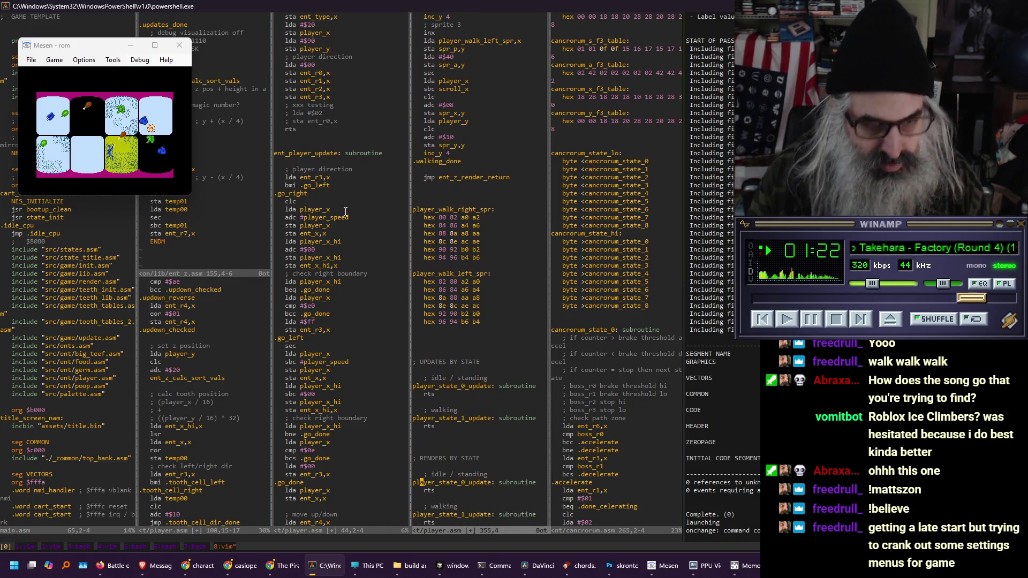
# Delete the pasted stub lines from under RENDERS BY STATE
pyautogui.hotkey('shift', 'v')
pyautogui.press('Down')
pyautogui.press('Down')
pyautogui.press('Down')
pyautogui.press('Escape')
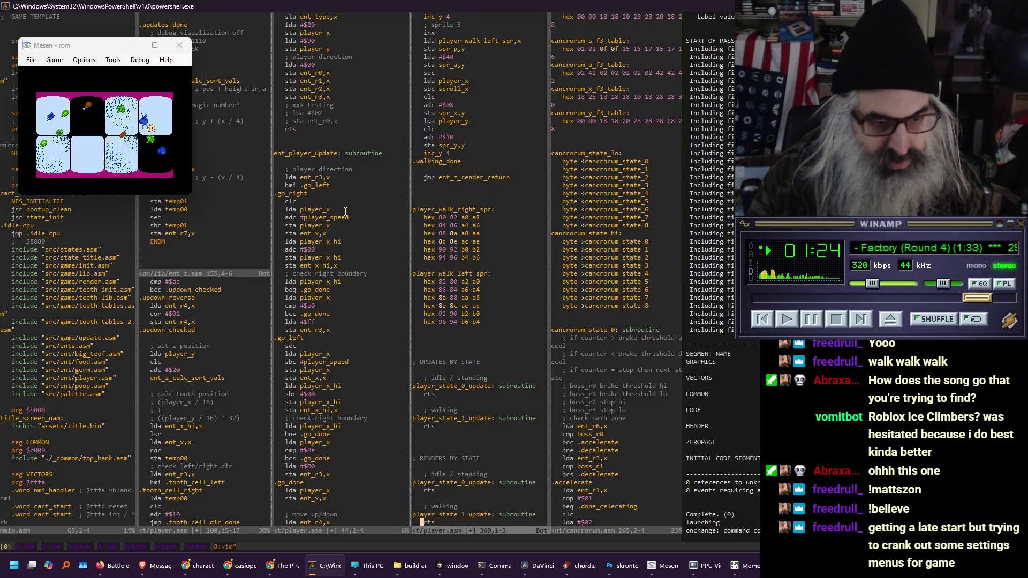
pyautogui.press('Up')
pyautogui.press('Down')
pyautogui.press('Down')
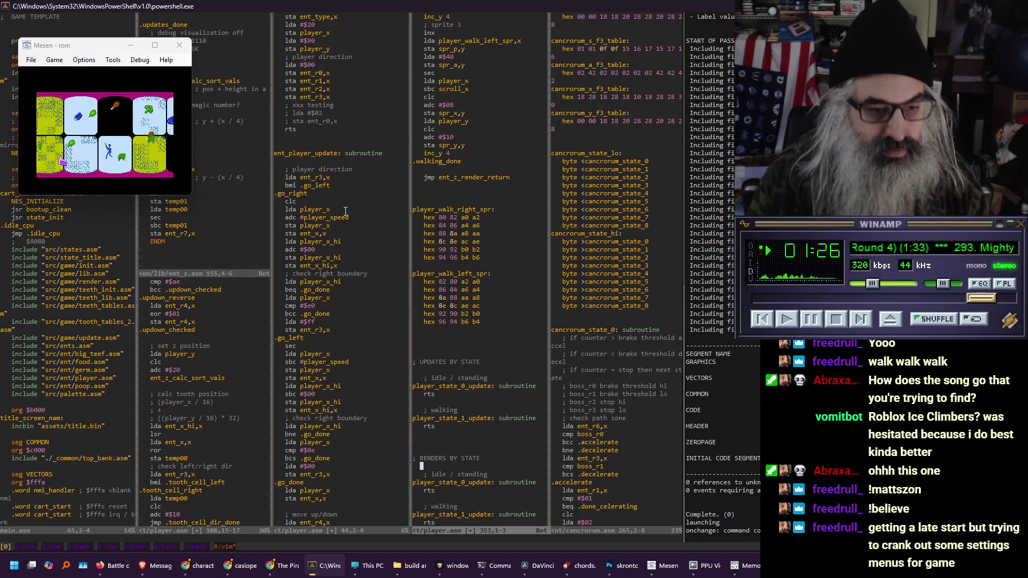
pyautogui.hotkey('shift', 'v')
pyautogui.press('Down')
pyautogui.press('Down')
pyautogui.press('Down')
pyautogui.press('d')
pyautogui.press('Up')
pyautogui.press('Up')
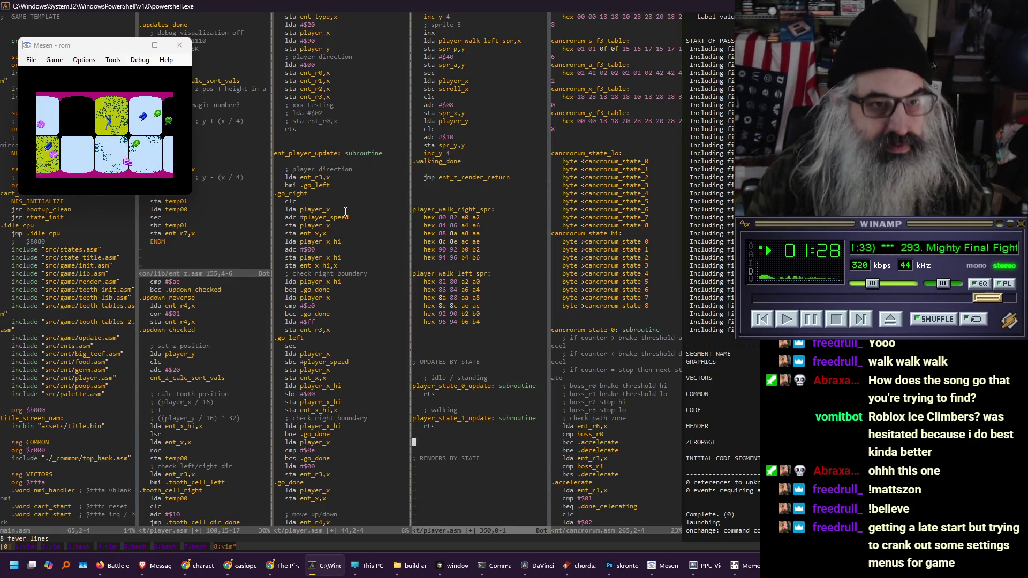
# Open a horizontal split of player.asm showing the top of the file
pyautogui.hotkey('ctrl', 'w')
pyautogui.press('s')
pyautogui.hotkey('ctrl', 'b')
pyautogui.hotkey('ctrl', 'b')
pyautogui.hotkey('ctrl', 'b')
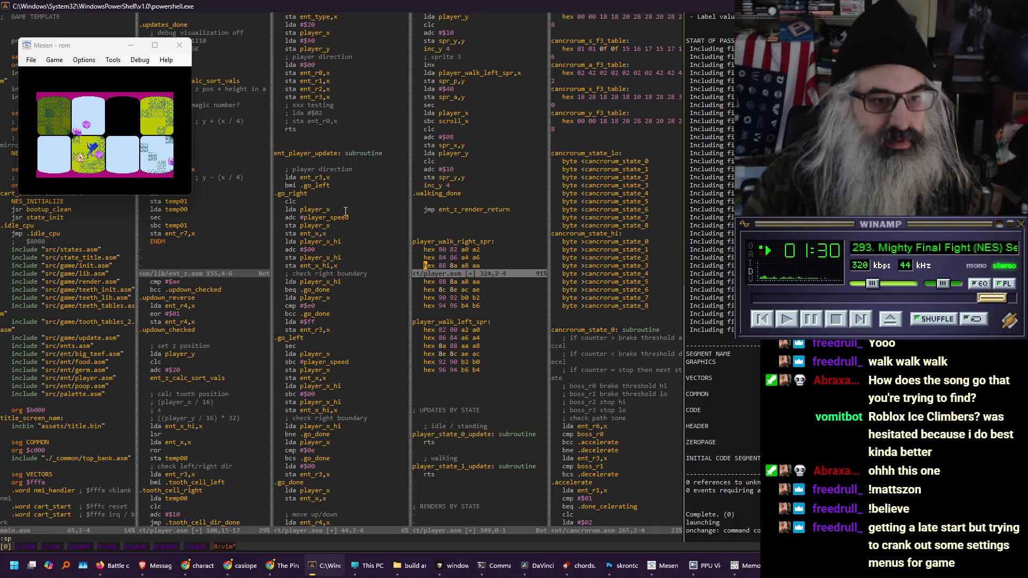